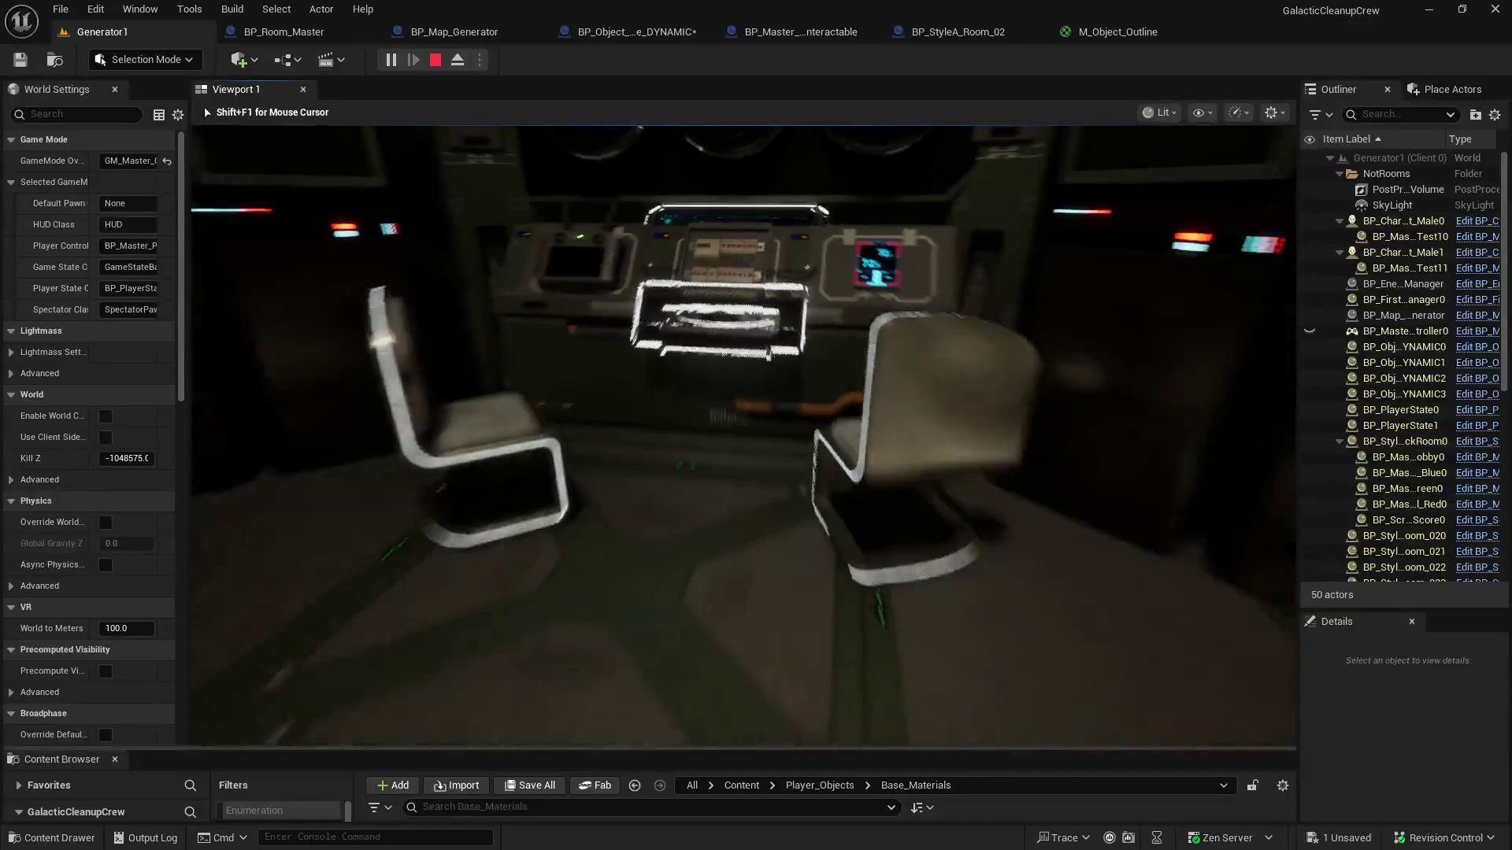
Step: End the play-in-editor session and return to the Generator1 level editor
key("Escape")
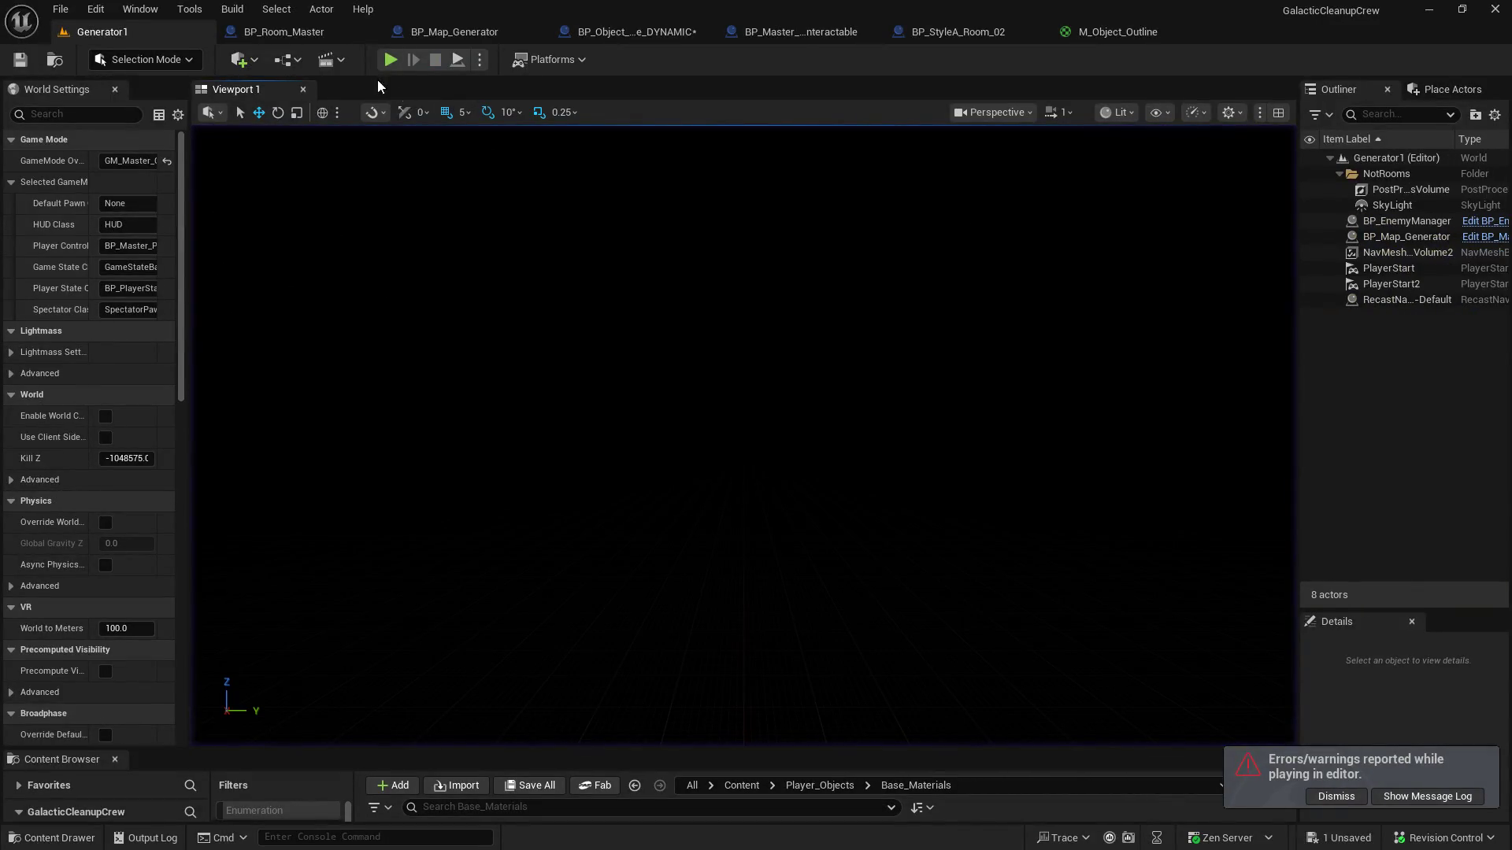
Step: Set the electrical panel's Overlay Material in BP_StyleA_Room_02 to M_Object_Outline
left_click(933, 35)
left_click_drag(932, 35, 290, 33)
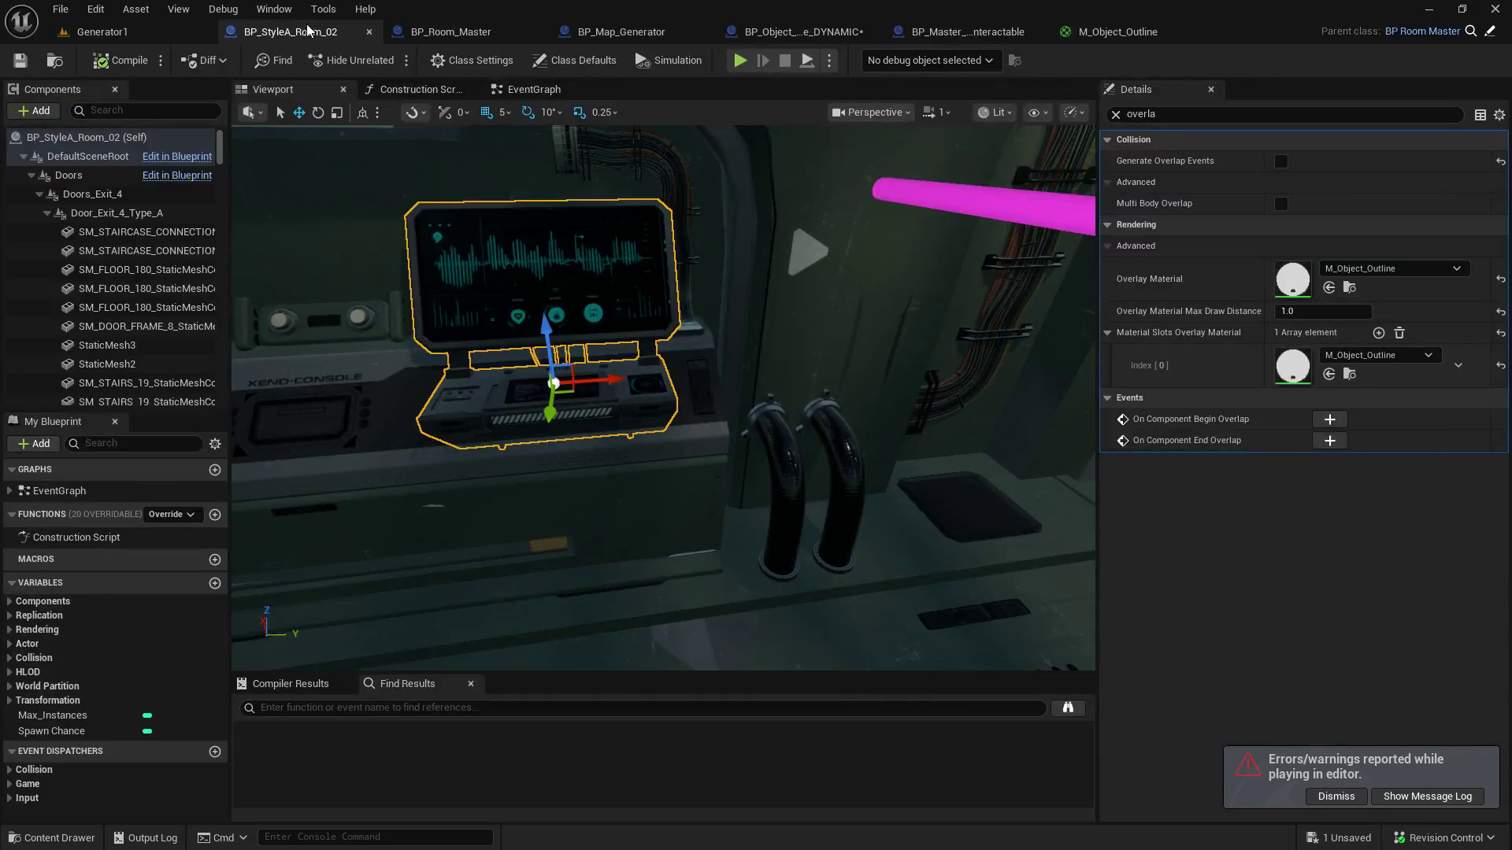
left_click(837, 365)
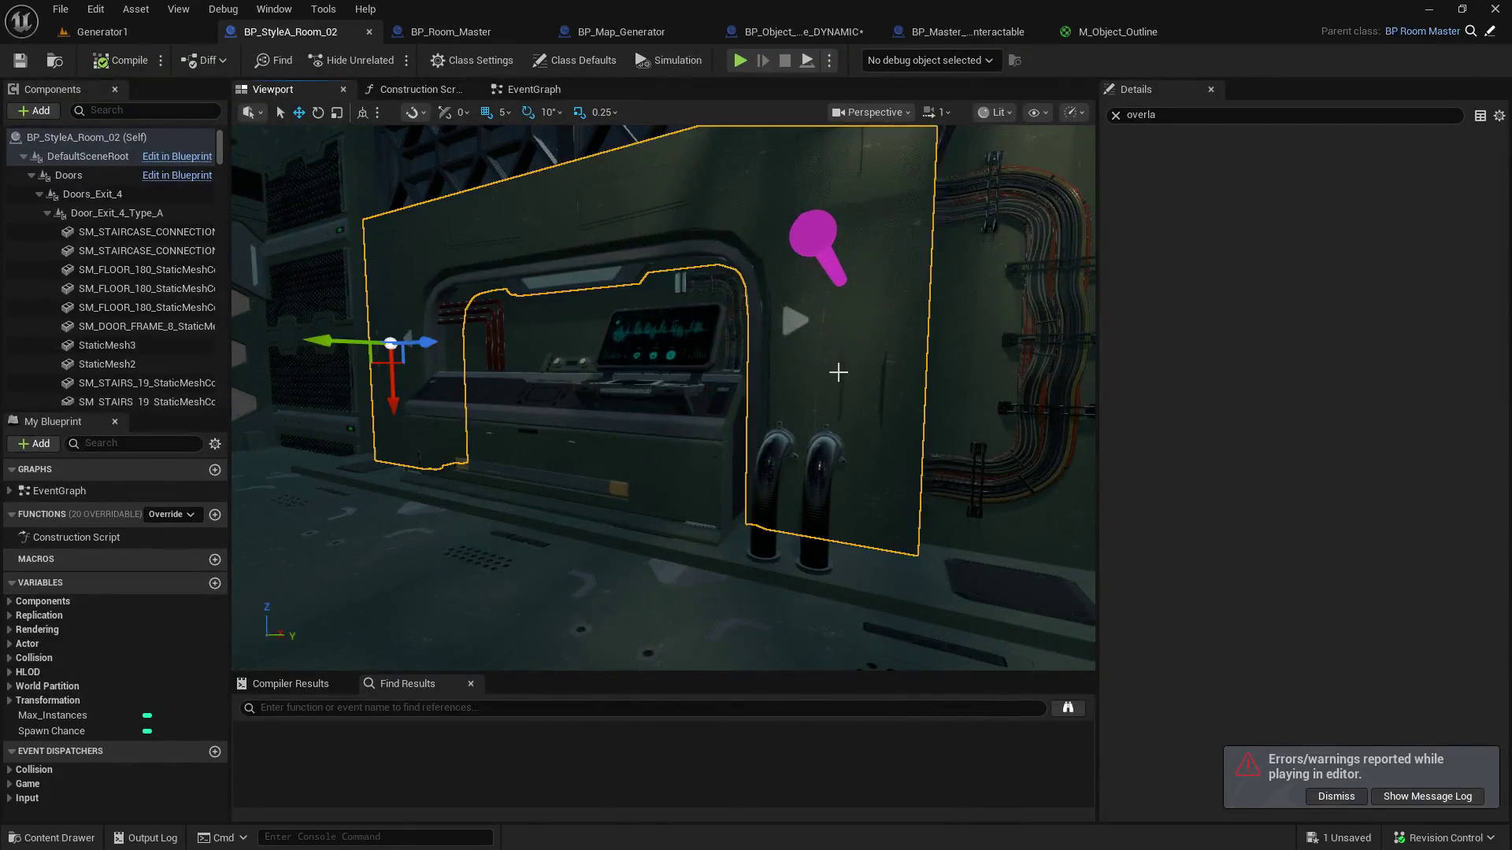
mouse_move(723, 514)
left_mouse_down()
mouse_move(733, 464)
mouse_move(772, 448)
mouse_move(780, 425)
mouse_move(729, 374)
left_mouse_up()
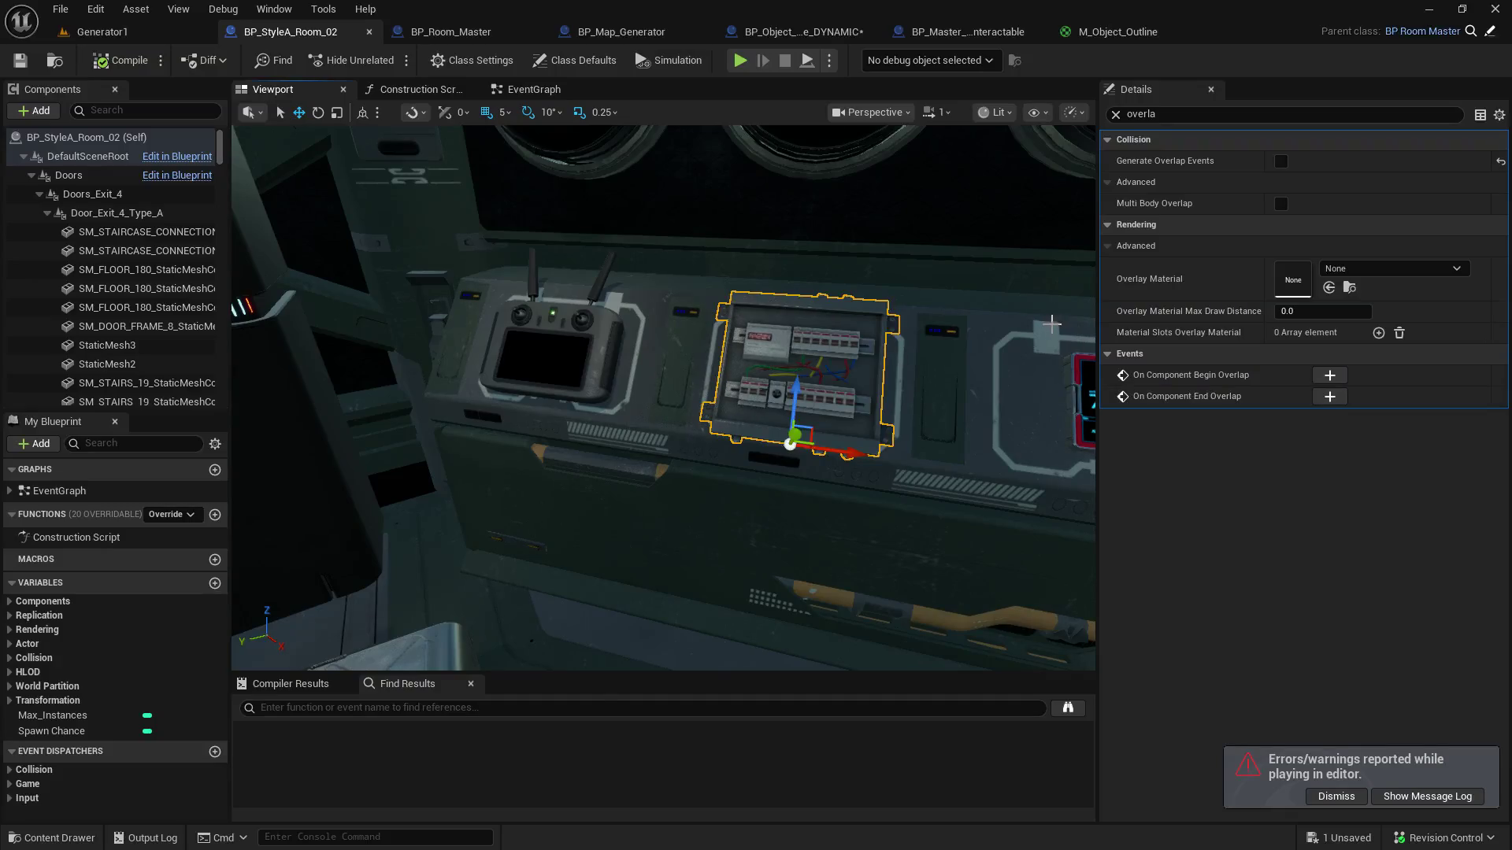
left_click(1374, 270)
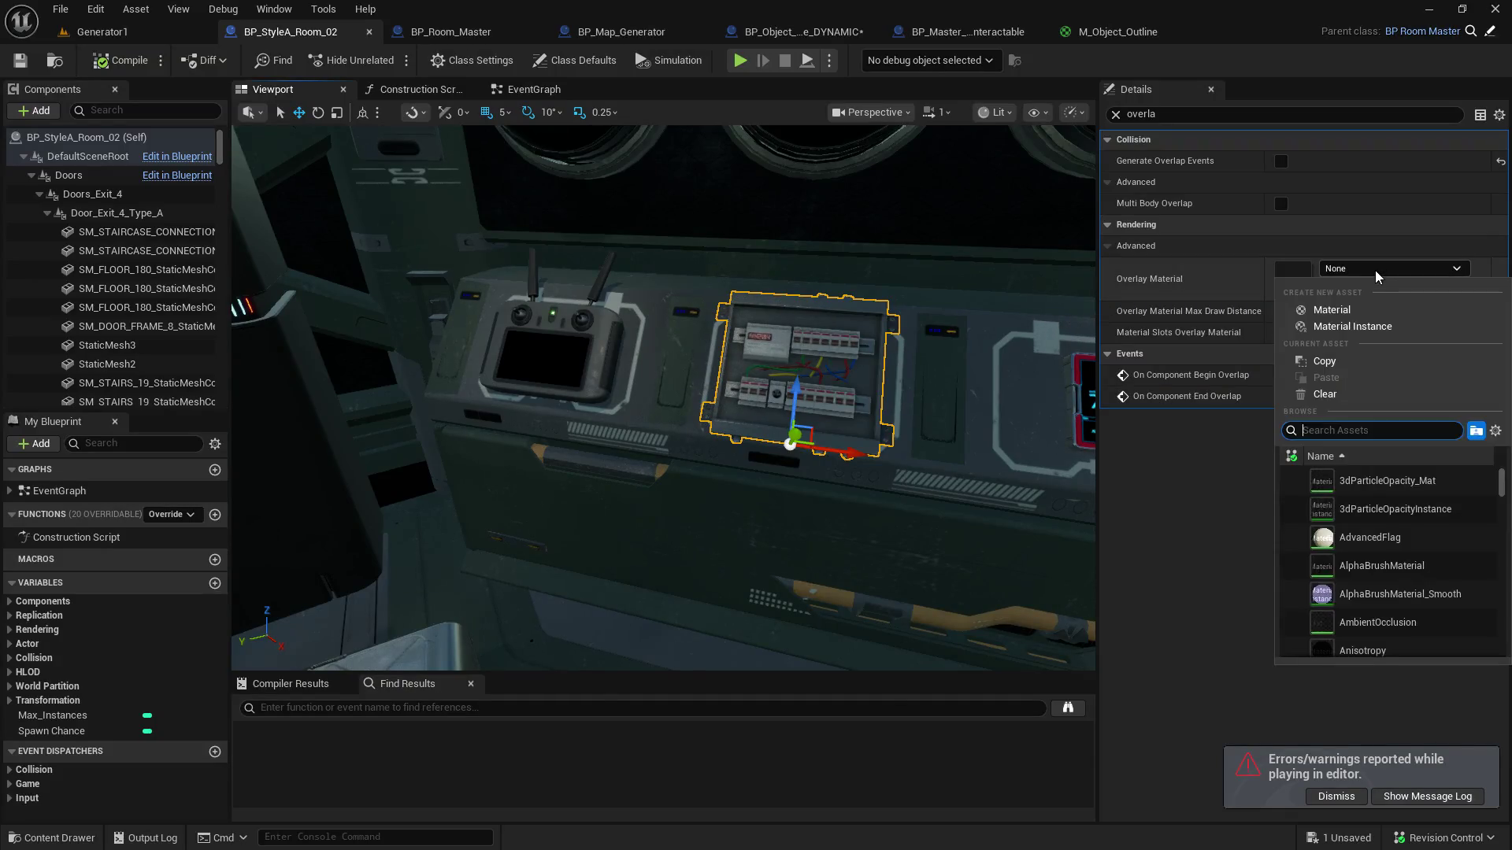
type("outline")
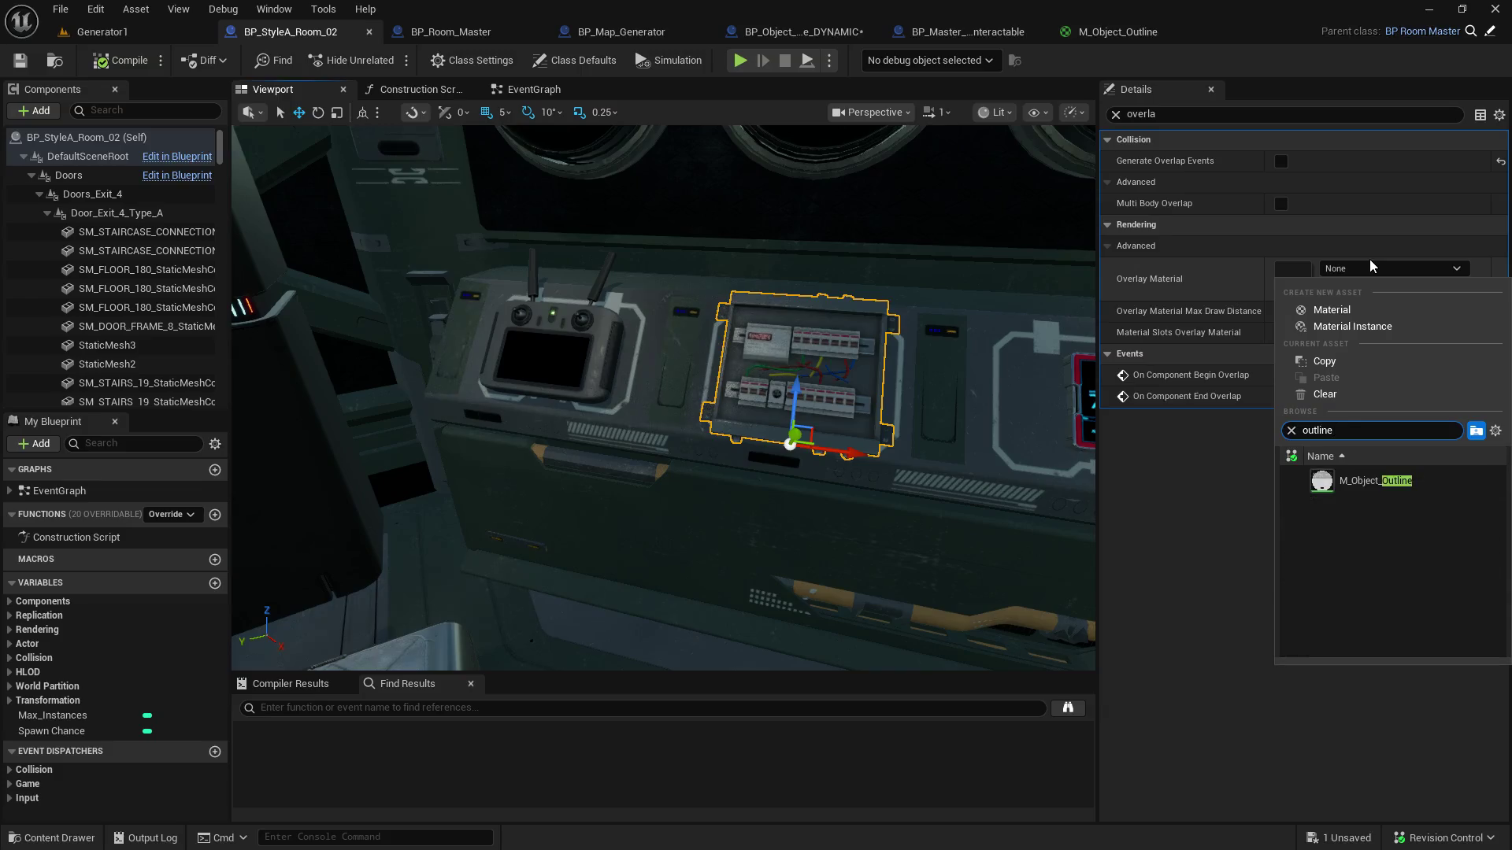
left_click(1370, 481)
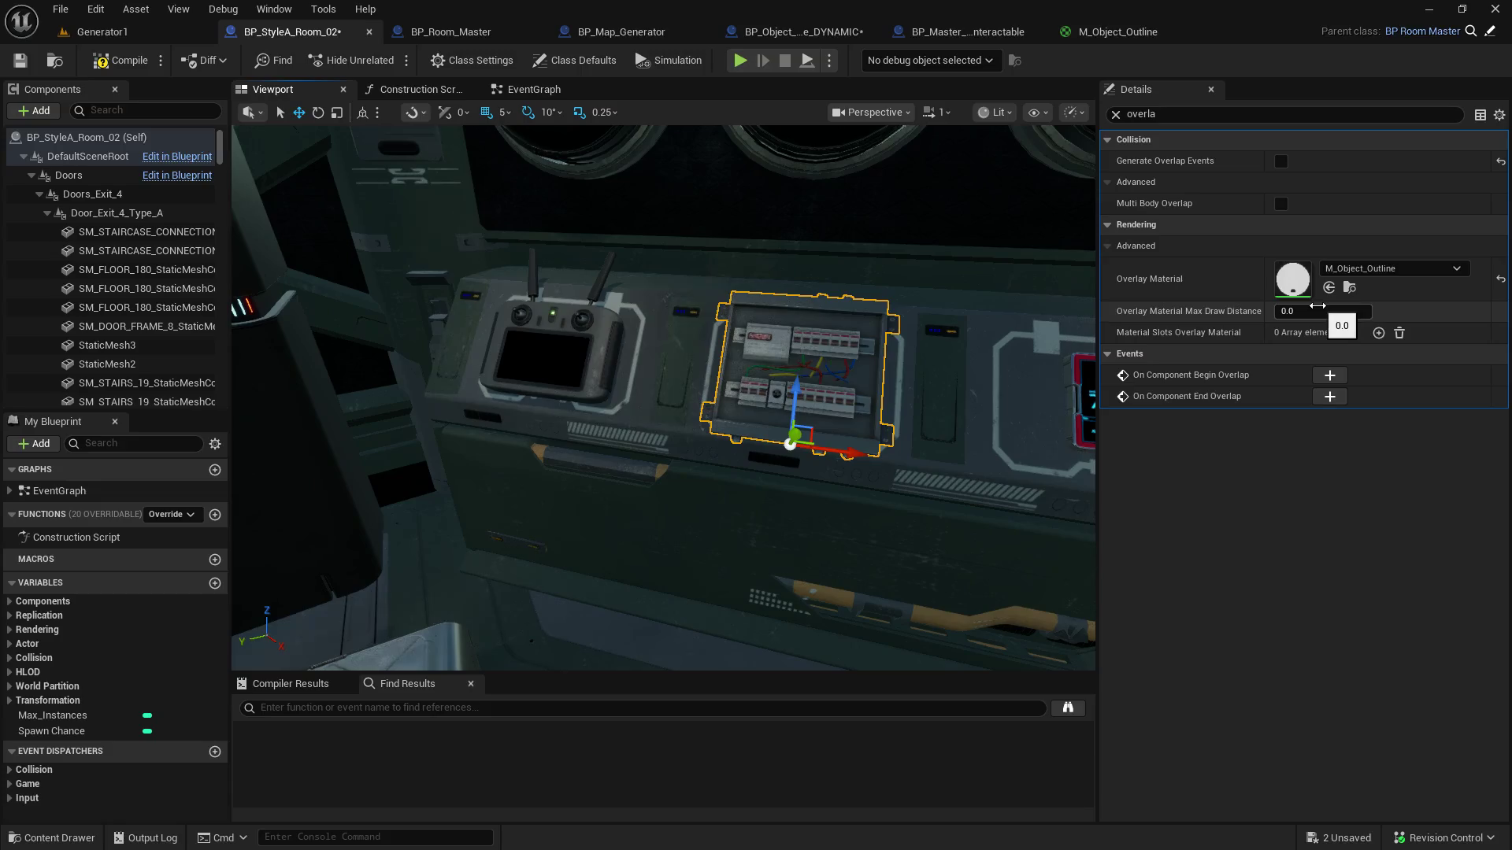
mouse_move(803, 600)
left_mouse_down()
mouse_move(1087, 551)
mouse_move(503, 212)
left_mouse_up()
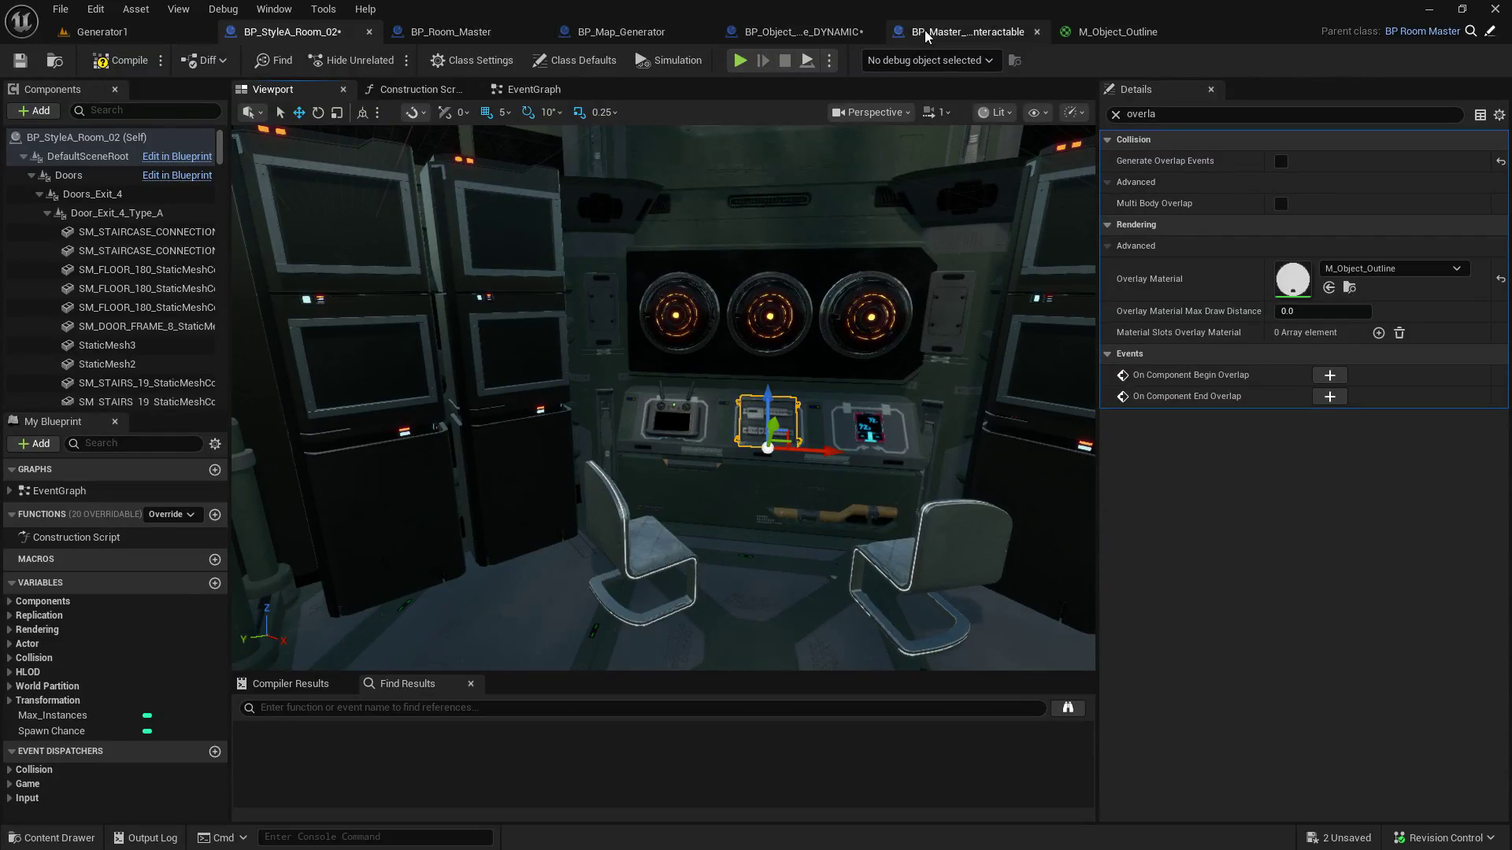
left_click(951, 30)
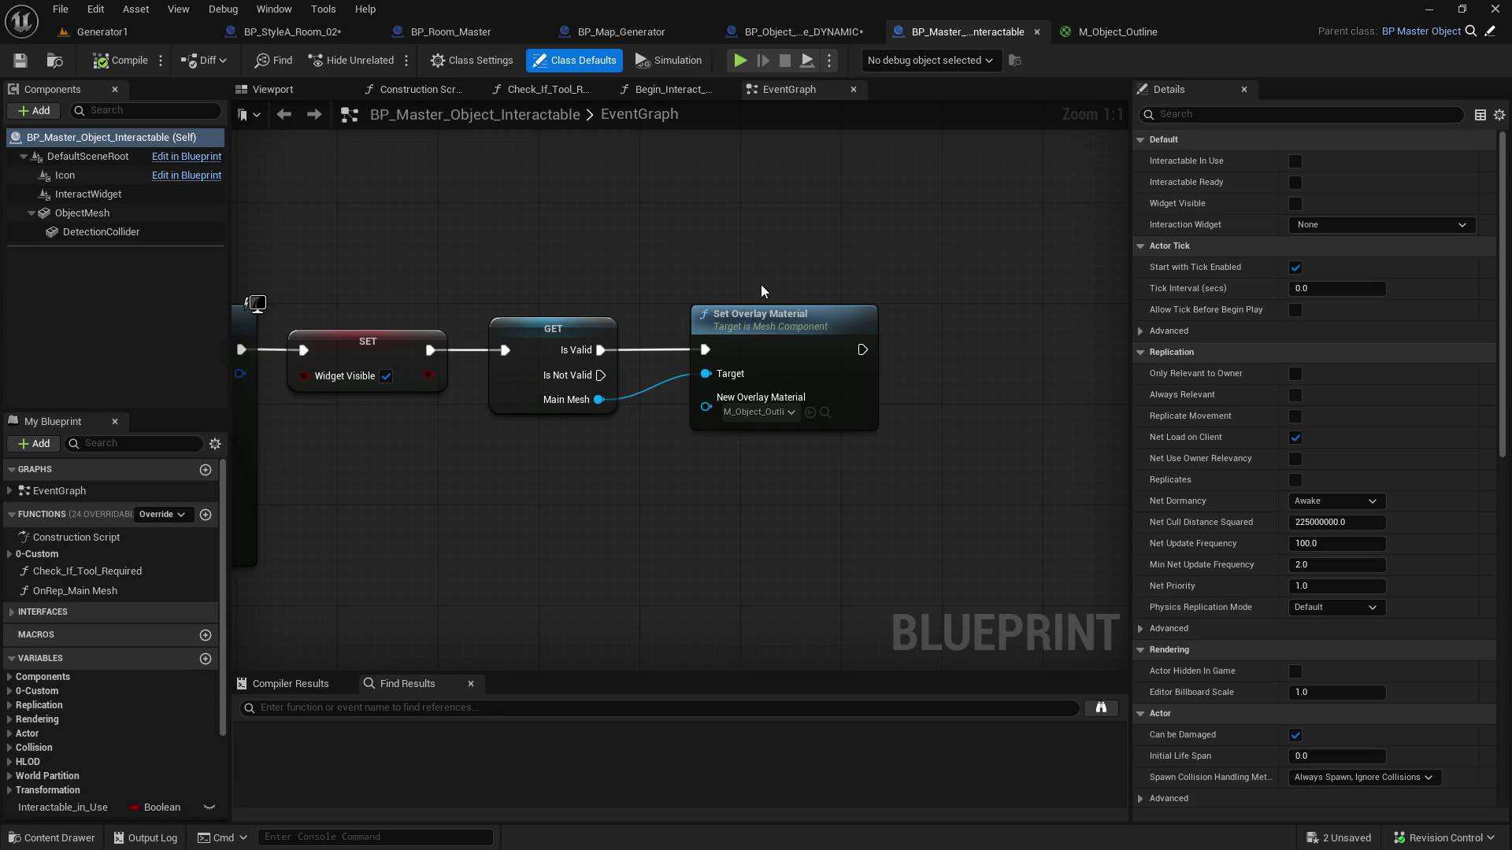
Step: Show the 3D Viewport preview of BP_Master_Object_Interactable
left_click(297, 86)
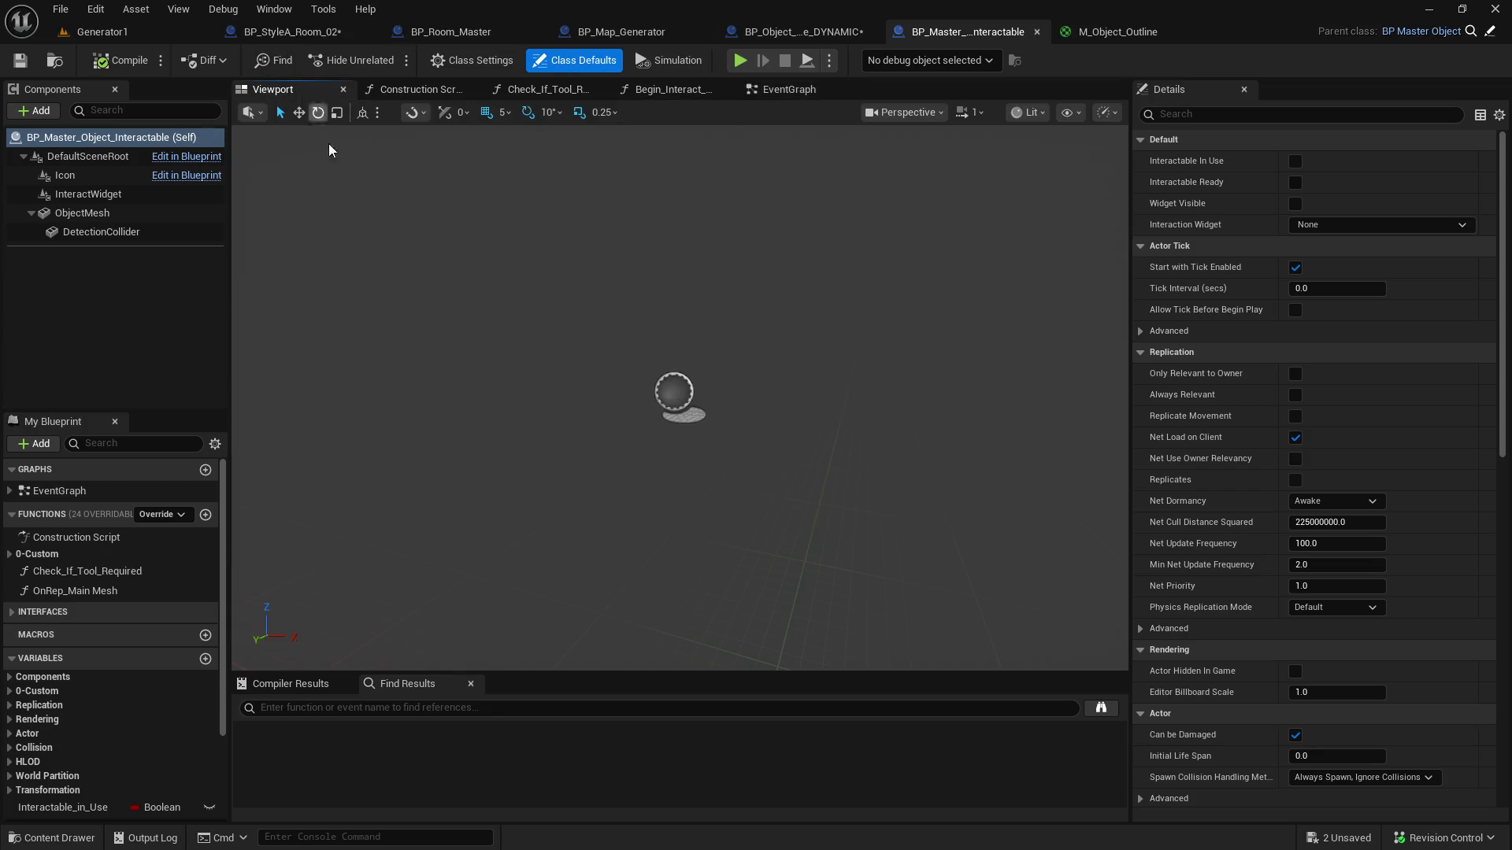
Step: Reset the BP_StyleA_Room_02 console's Overlay Material, slot overlays and max draw distance, then save
left_click(299, 35)
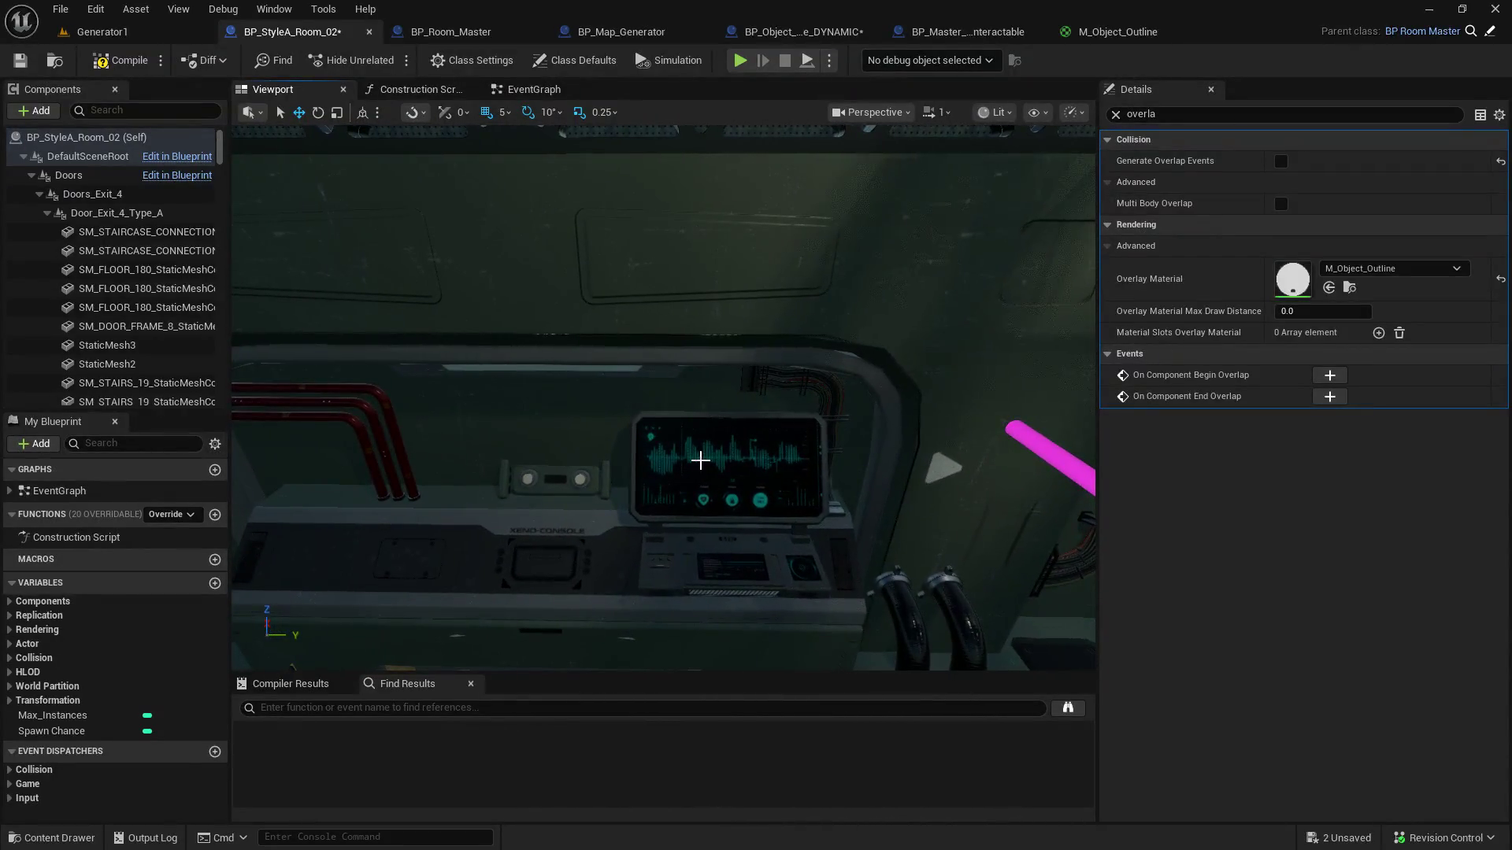
left_click(693, 457)
left_click(1500, 280)
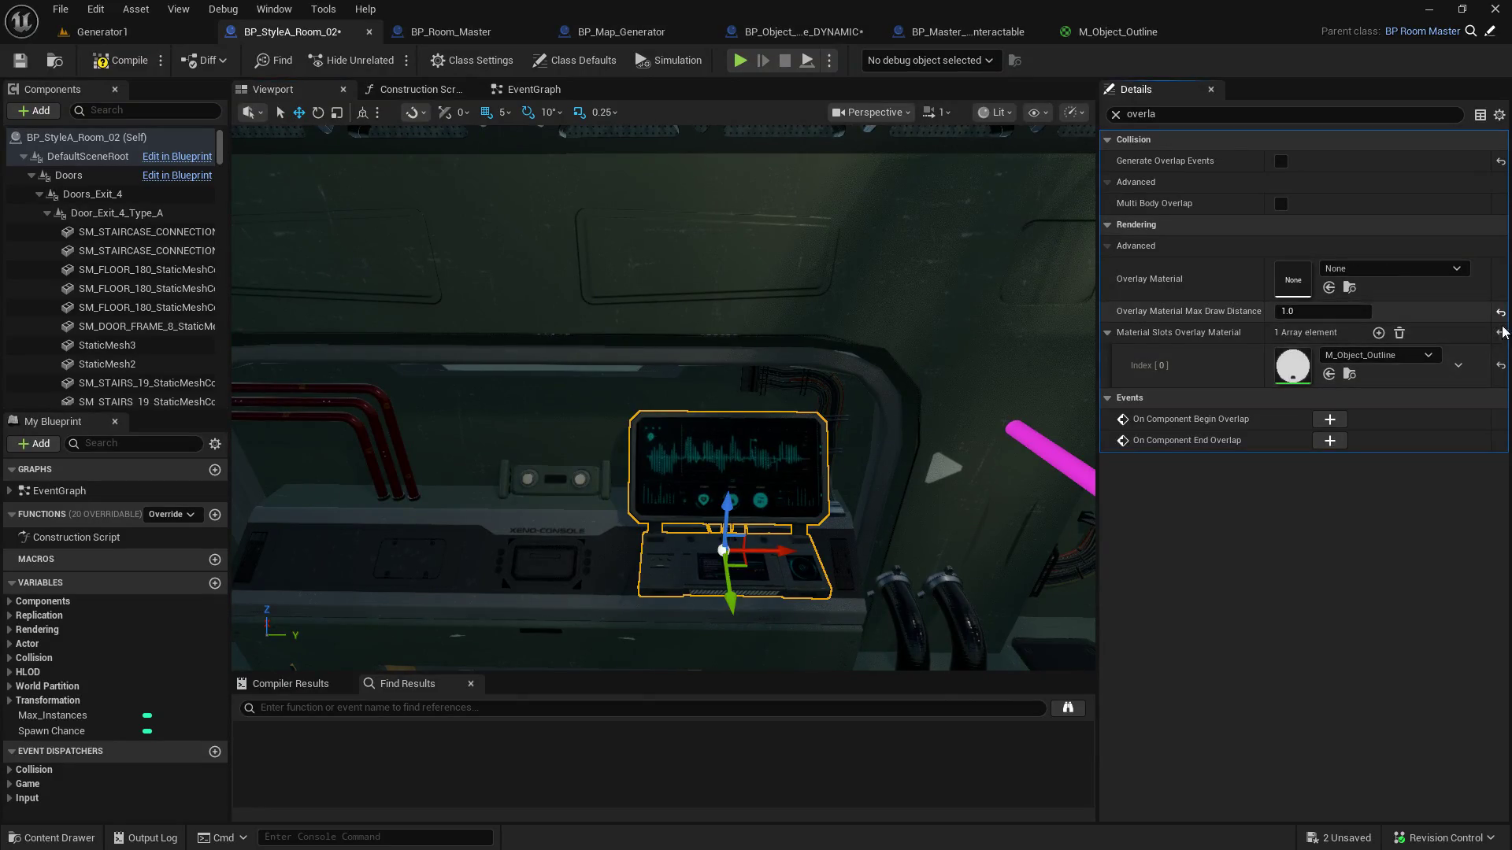
left_click(1500, 333)
left_click(1500, 312)
left_click(19, 60)
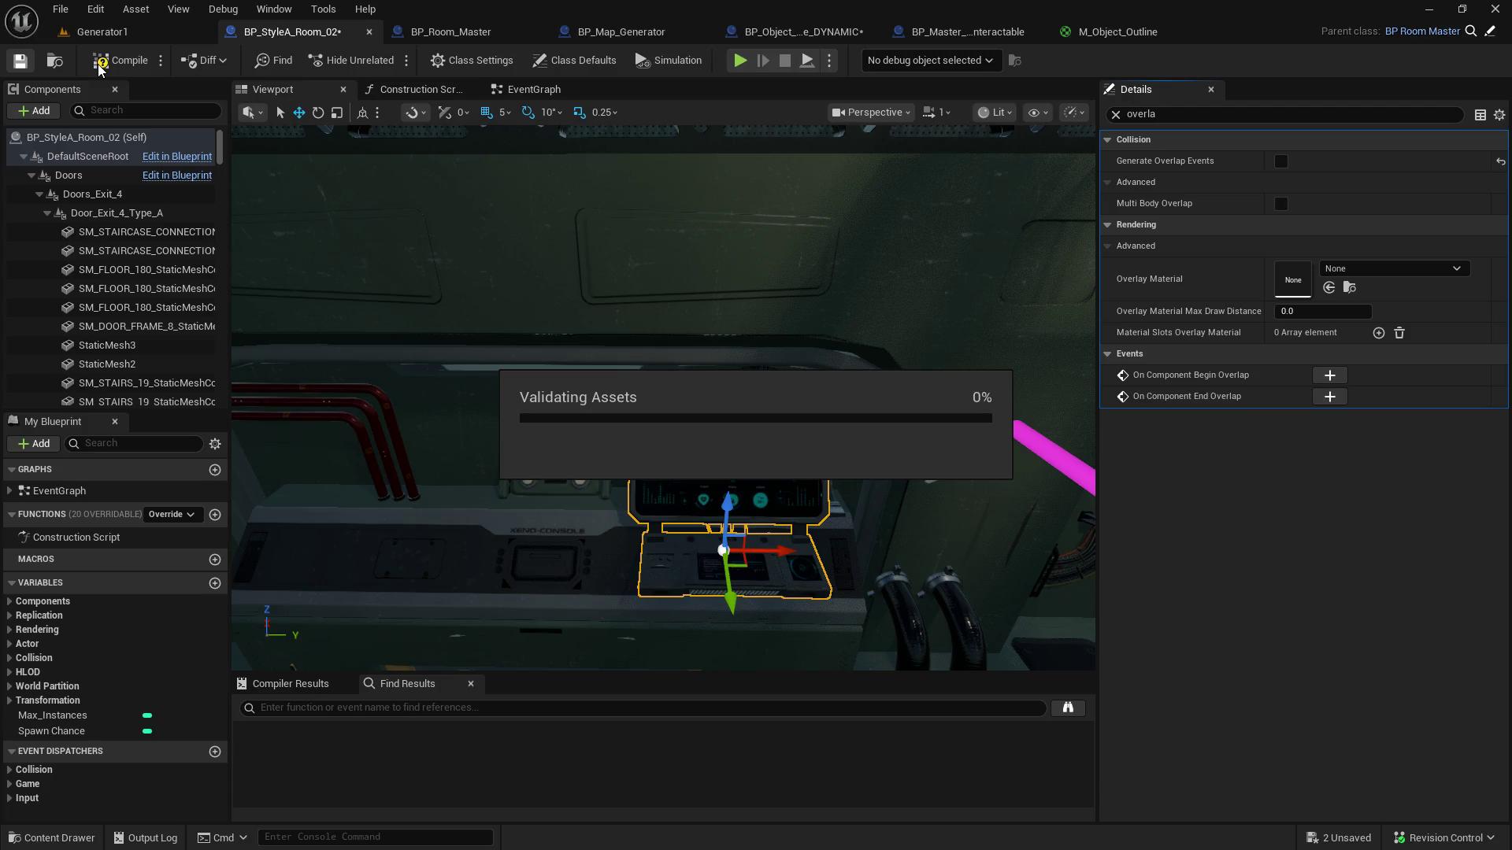
Step: Reset the electrical panel's Overlay Material to None, save BP_StyleA_Room_02, and return to Generator1
mouse_move(590, 243)
left_mouse_down()
mouse_move(587, 255)
mouse_move(555, 237)
mouse_move(539, 248)
mouse_move(574, 297)
mouse_move(567, 425)
left_mouse_up()
left_click(567, 425)
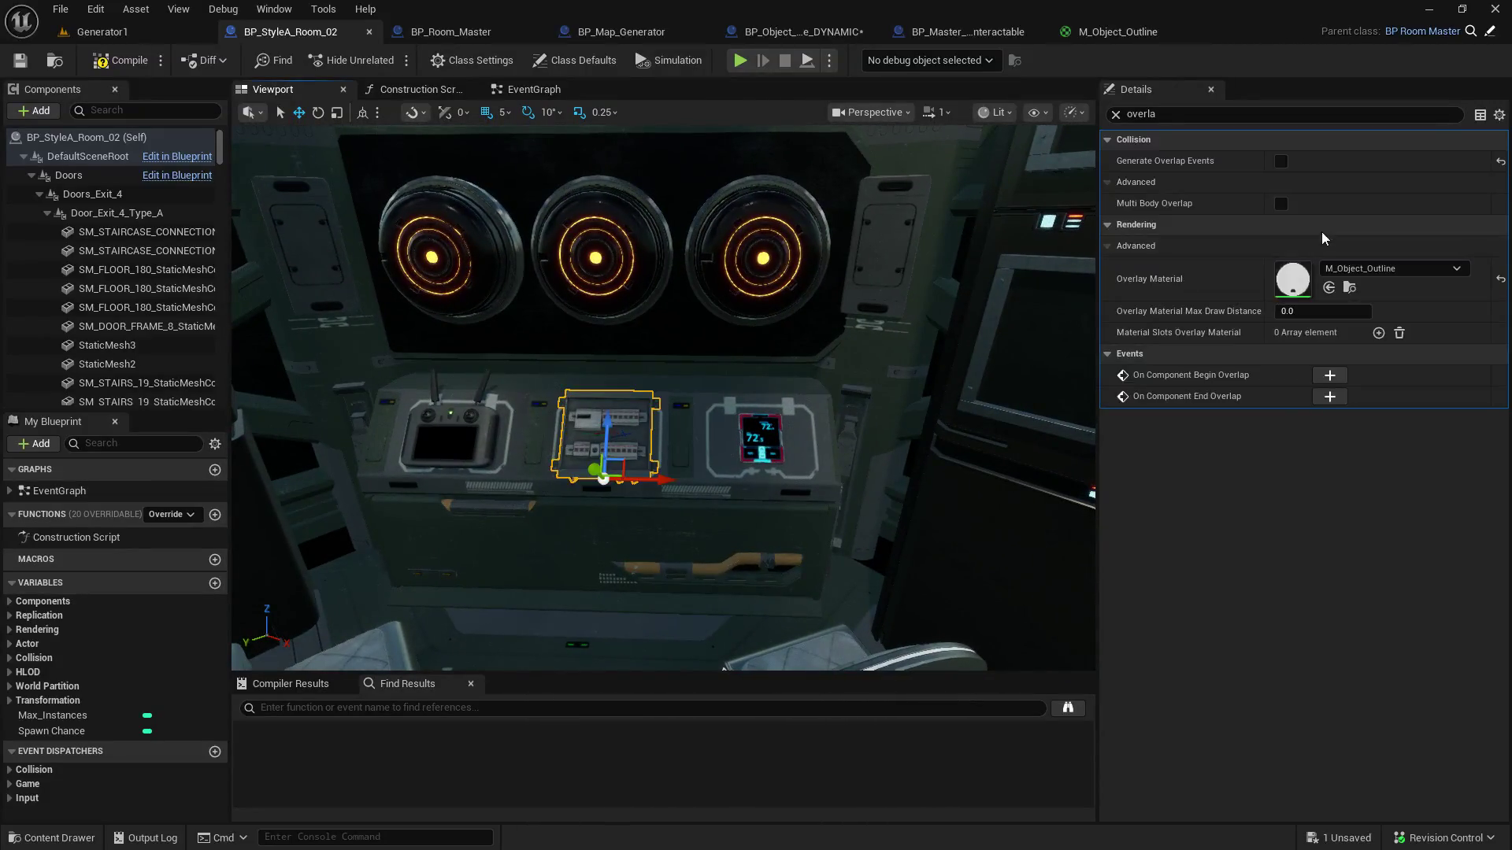
left_click(1502, 282)
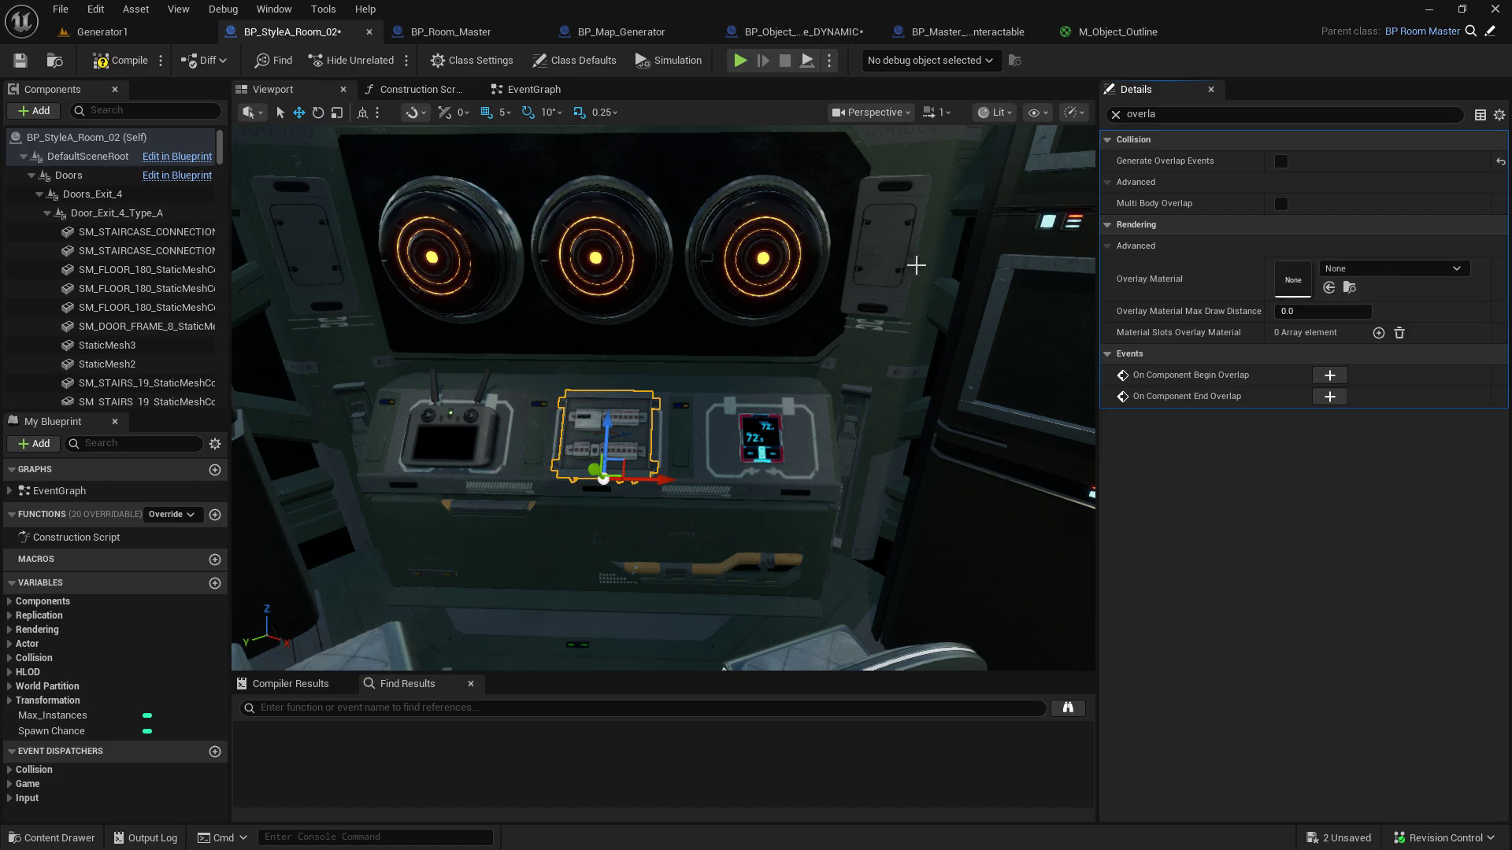
mouse_move(749, 365)
left_mouse_down()
mouse_move(677, 315)
mouse_move(677, 410)
left_mouse_up()
key("f")
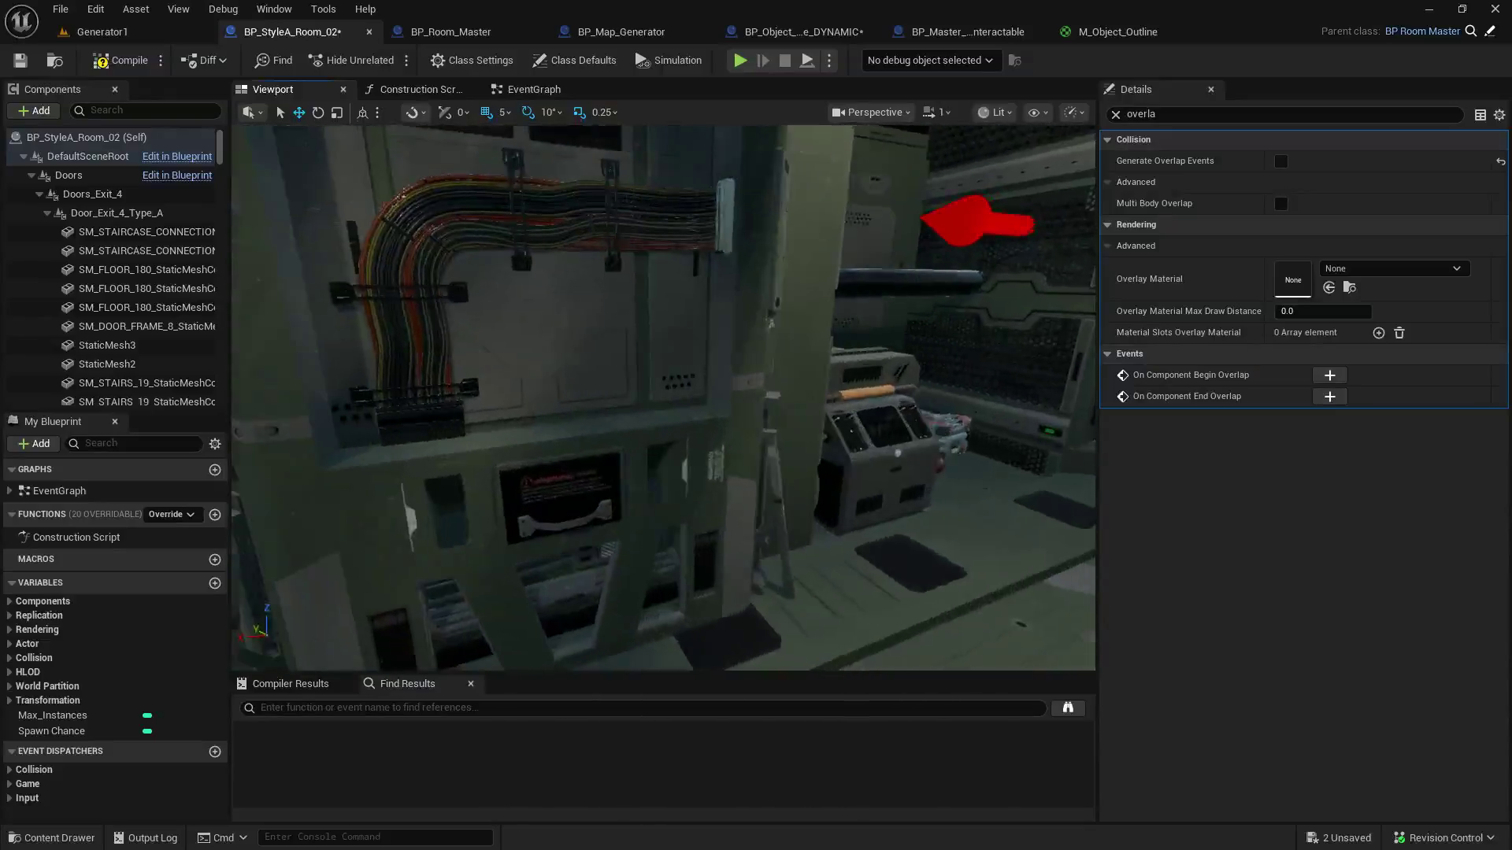
left_click_drag(787, 393, 787, 314)
key("ctrl+s")
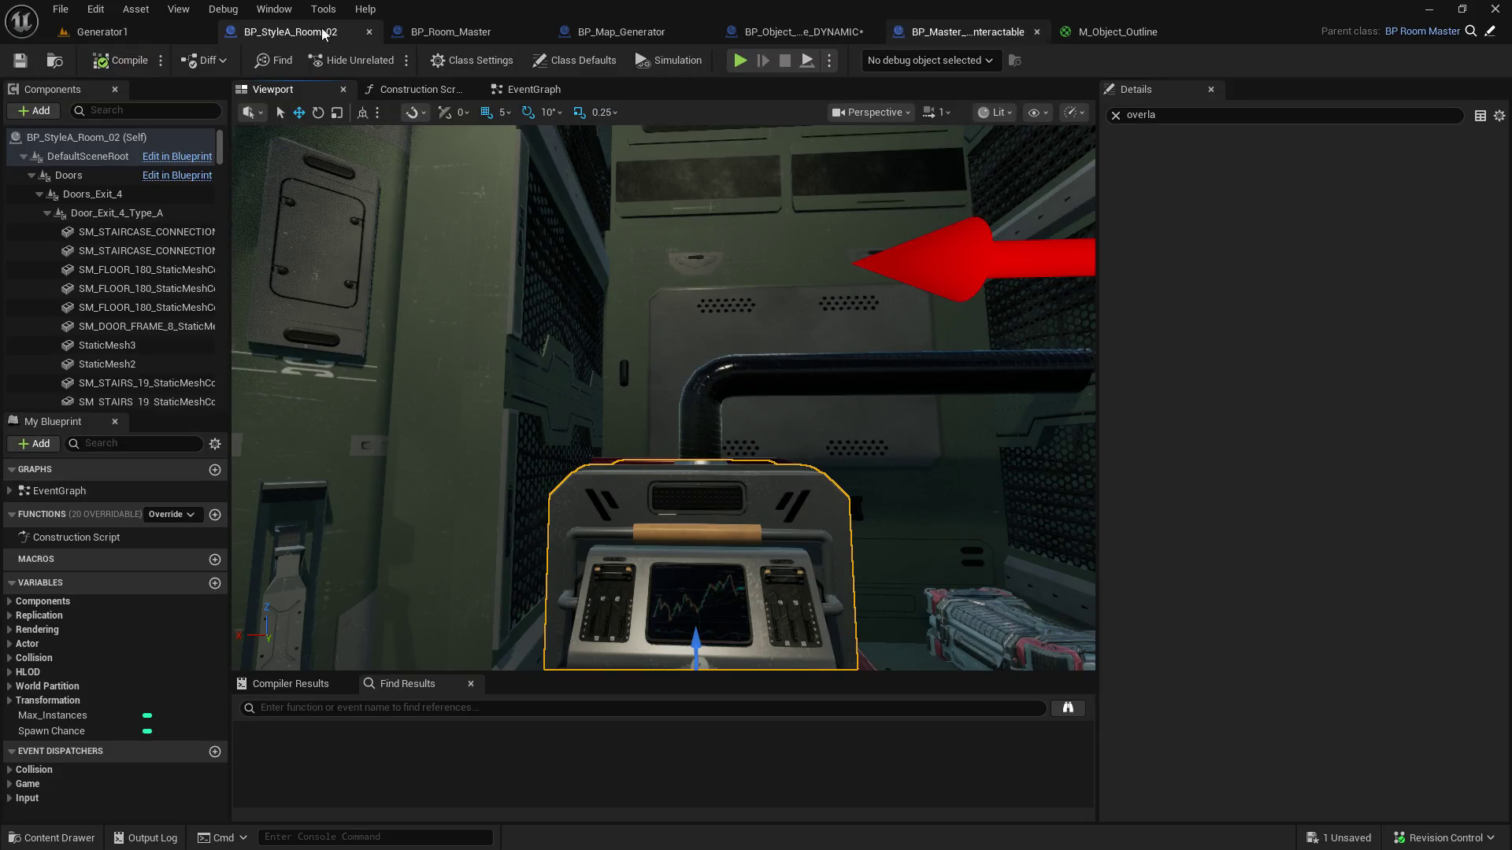
left_click(87, 32)
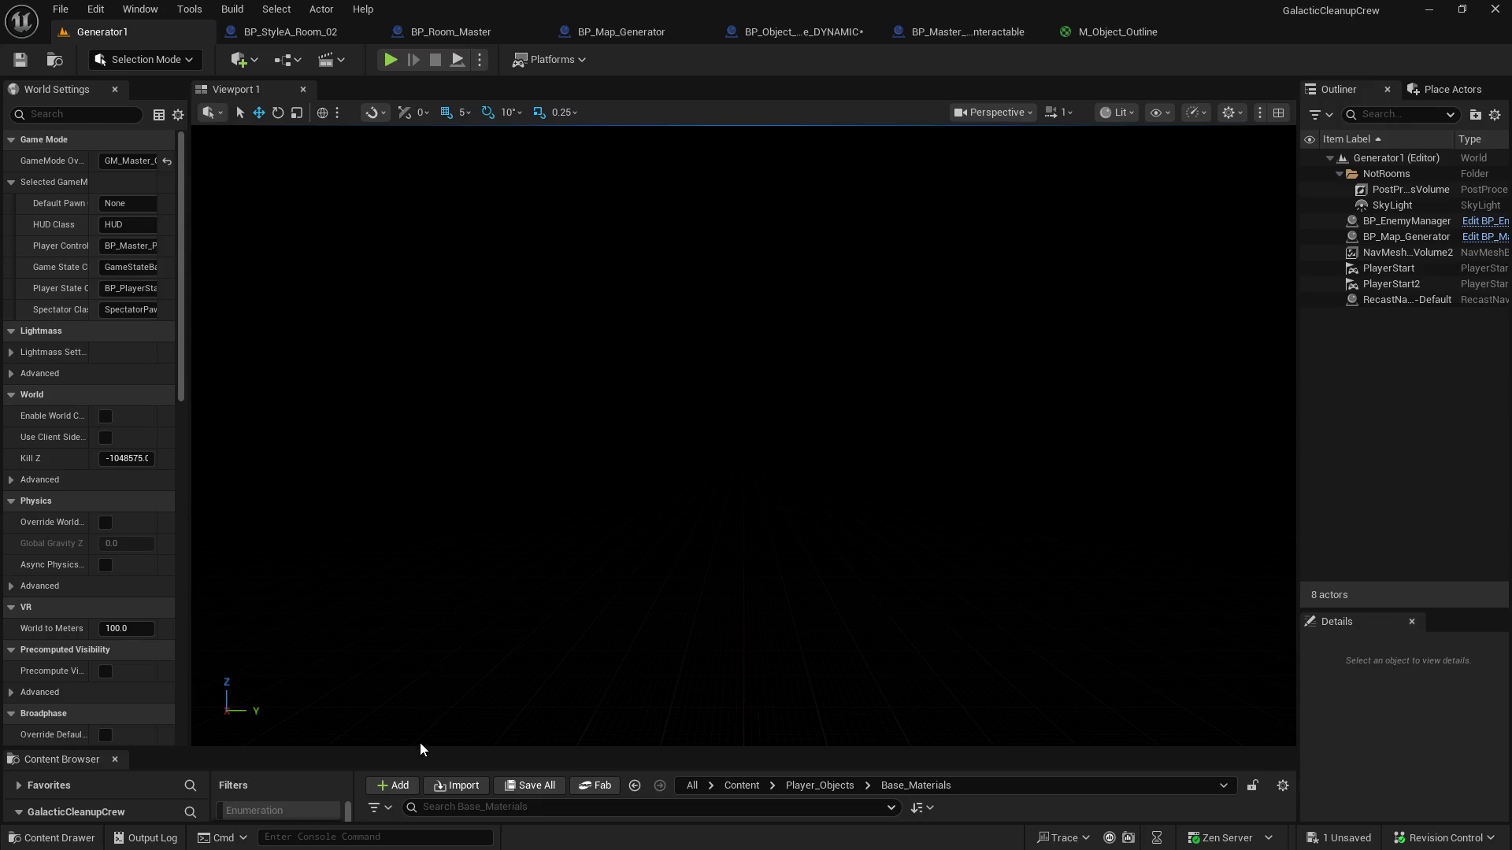
Step: Enlarge the content browser and scroll its folder tree to Map_Content
left_click_drag(420, 748, 441, 587)
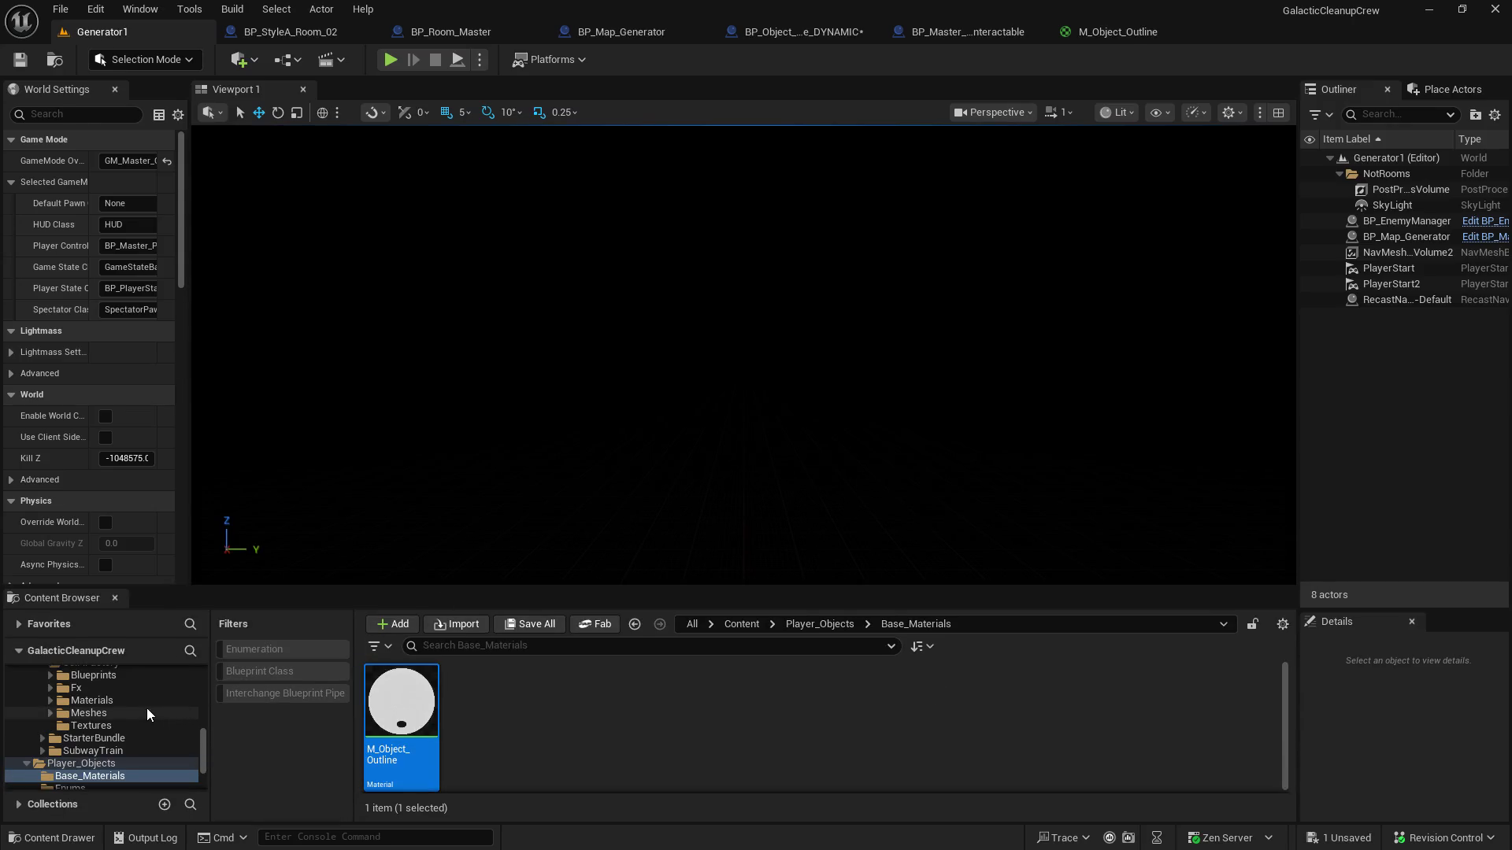
scroll(125, 724, "up", 5)
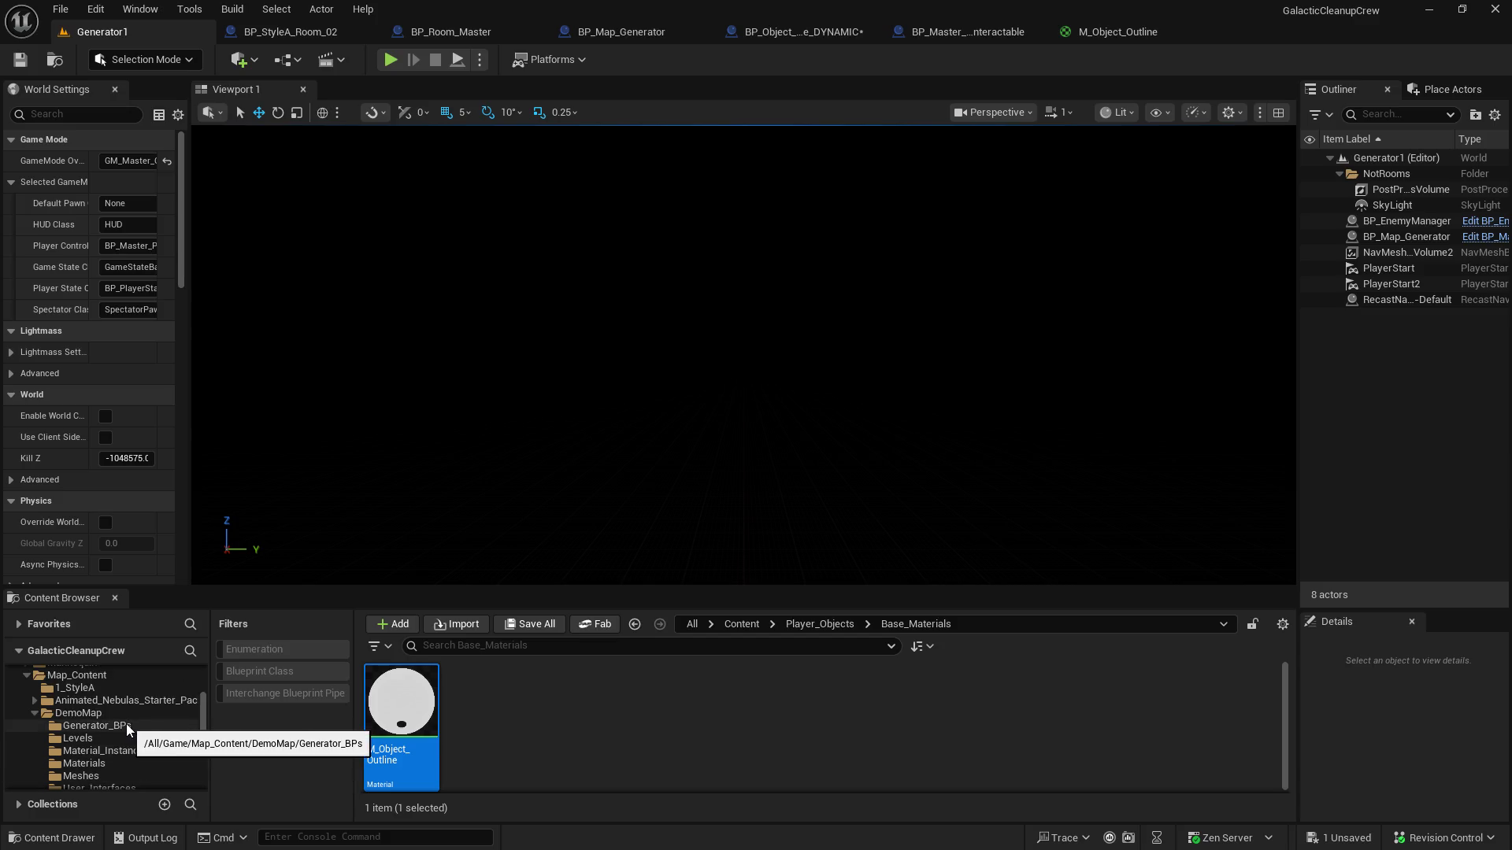
scroll(131, 737, "down", 1)
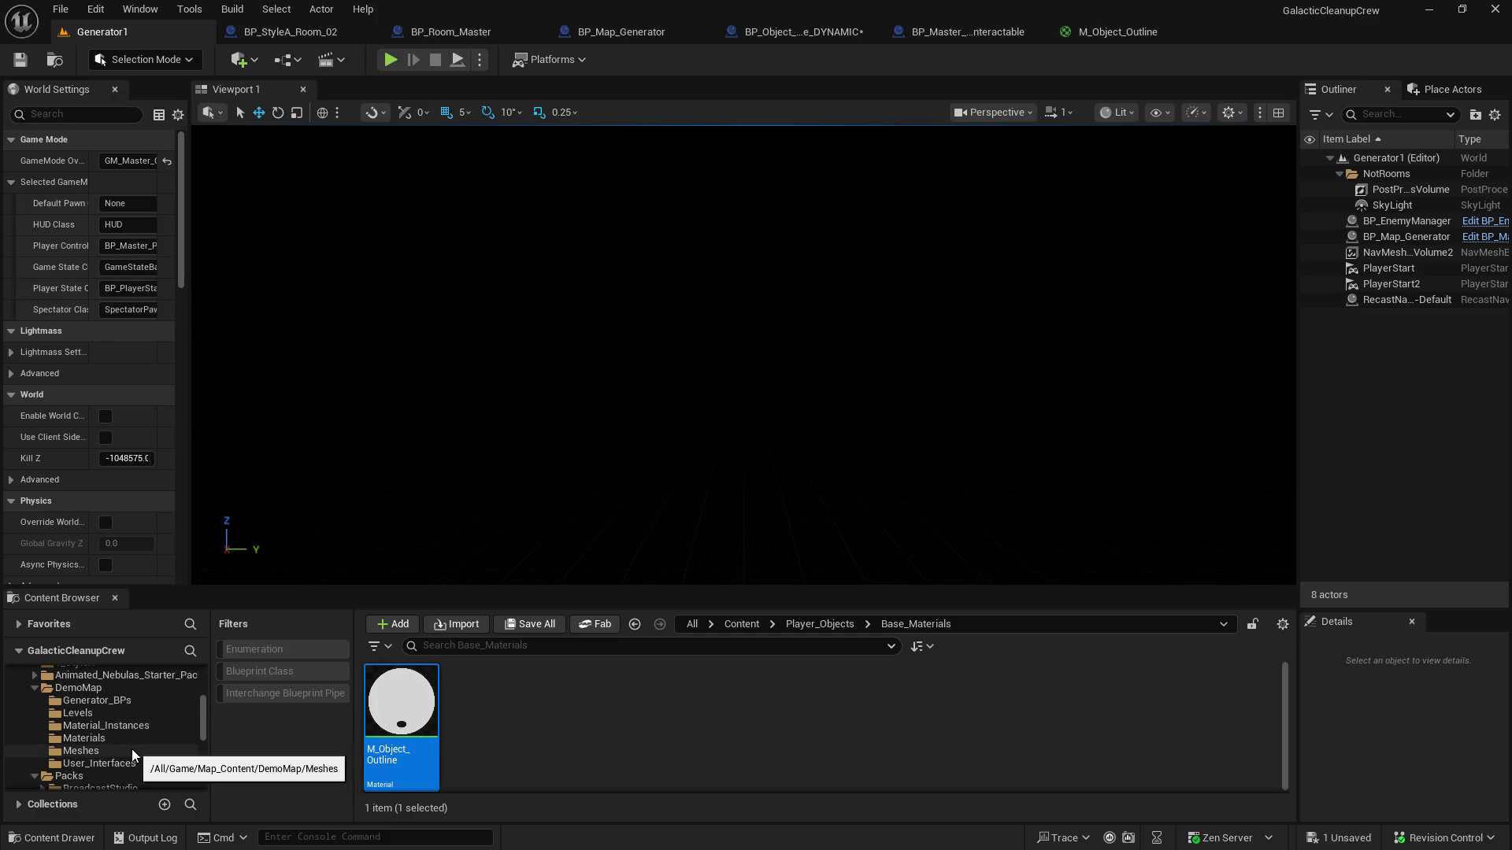
scroll(126, 739, "up", 2)
scroll(131, 724, "down", 8)
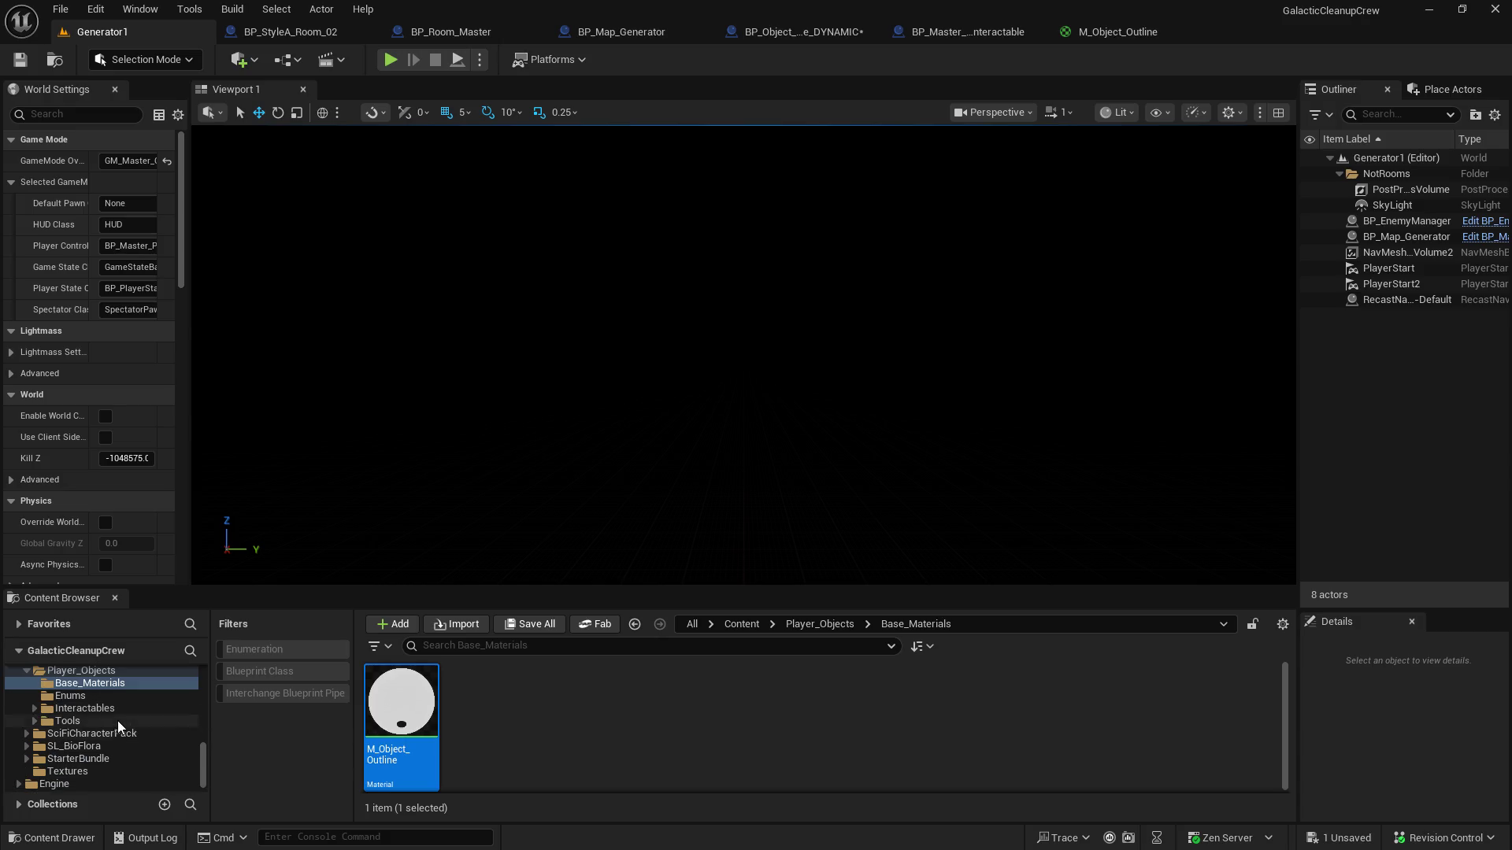
scroll(116, 710, "up", 5)
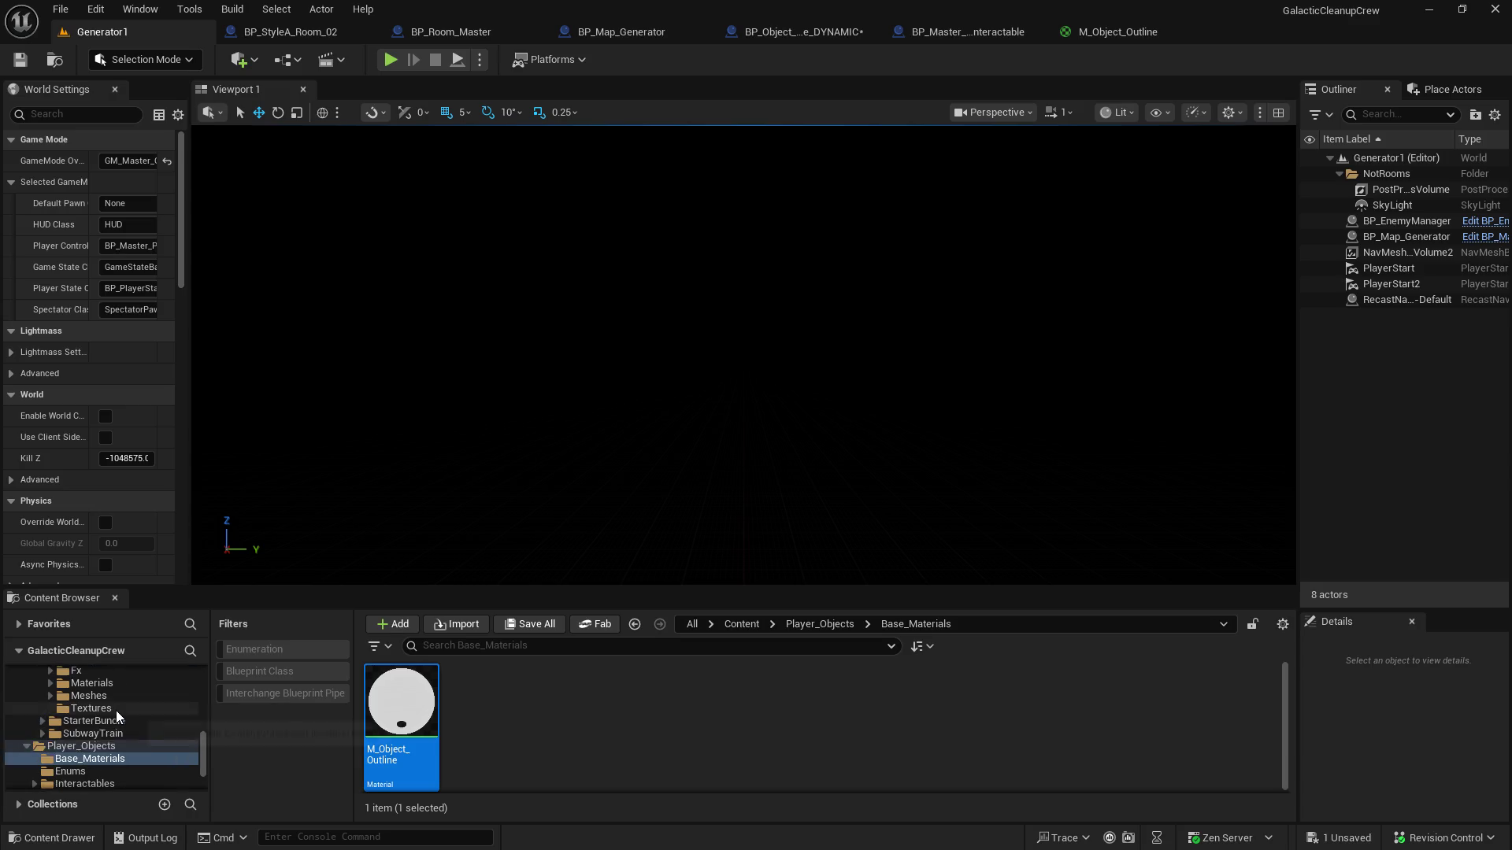
scroll(114, 718, "up", 3)
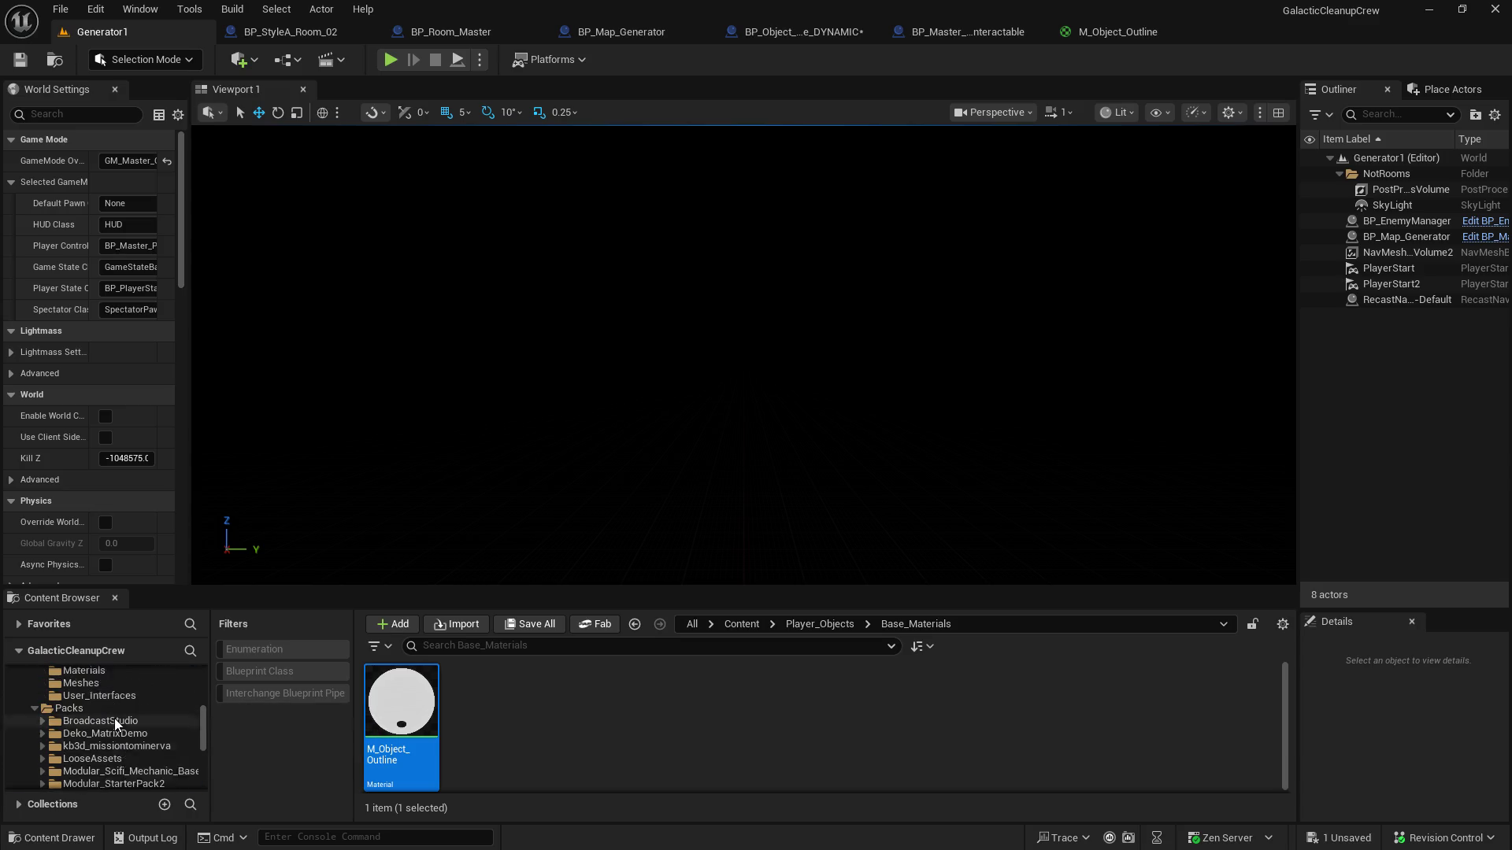
Step: Open the 1_StyleA folder and bring up BP_StyleA_Room_14 beside Room_02
left_click(106, 669)
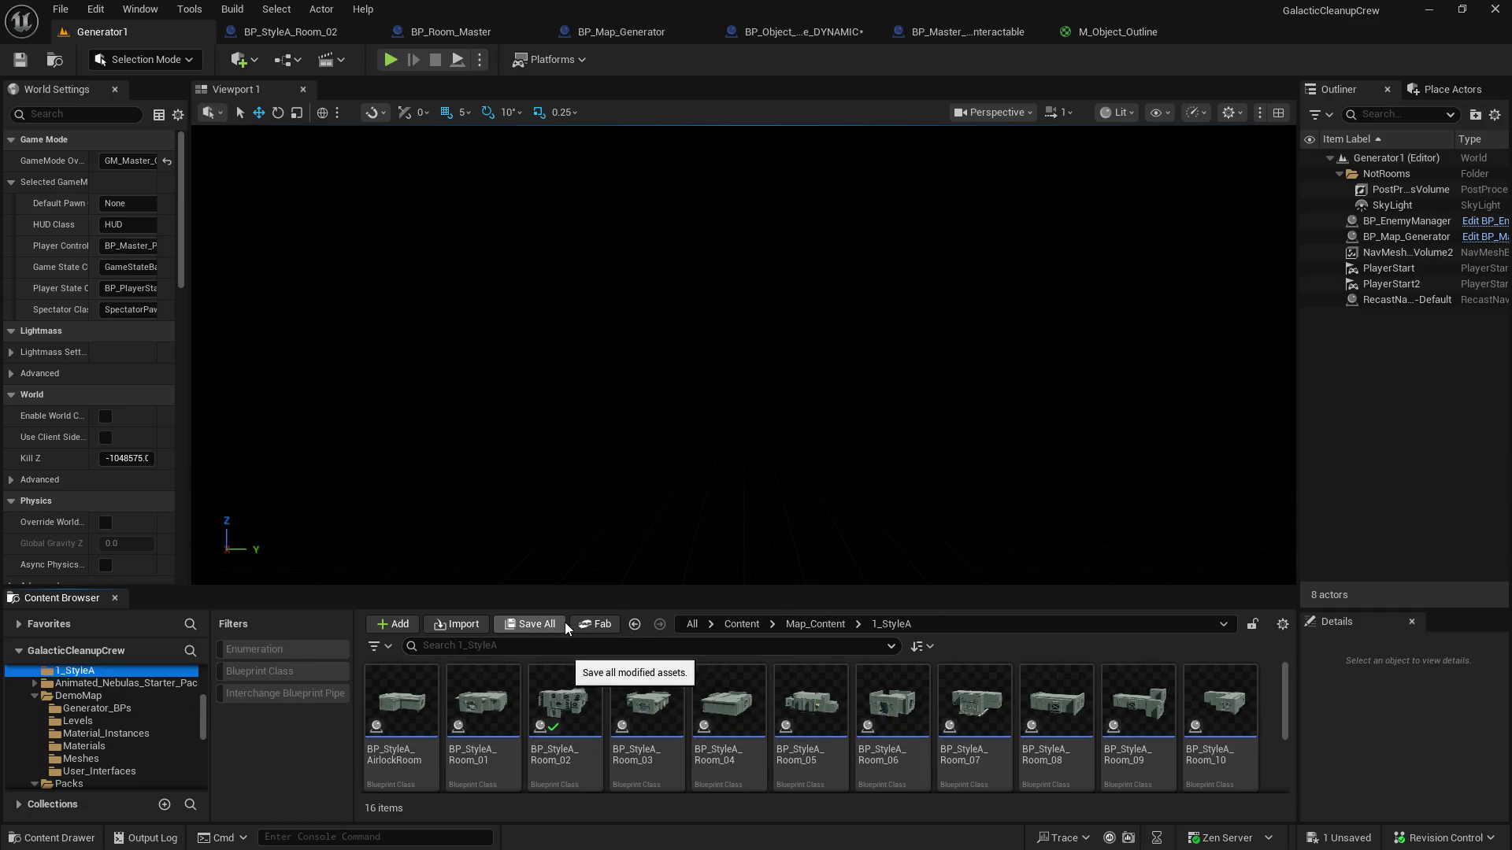
scroll(1174, 750, "down", 2)
left_click(652, 738)
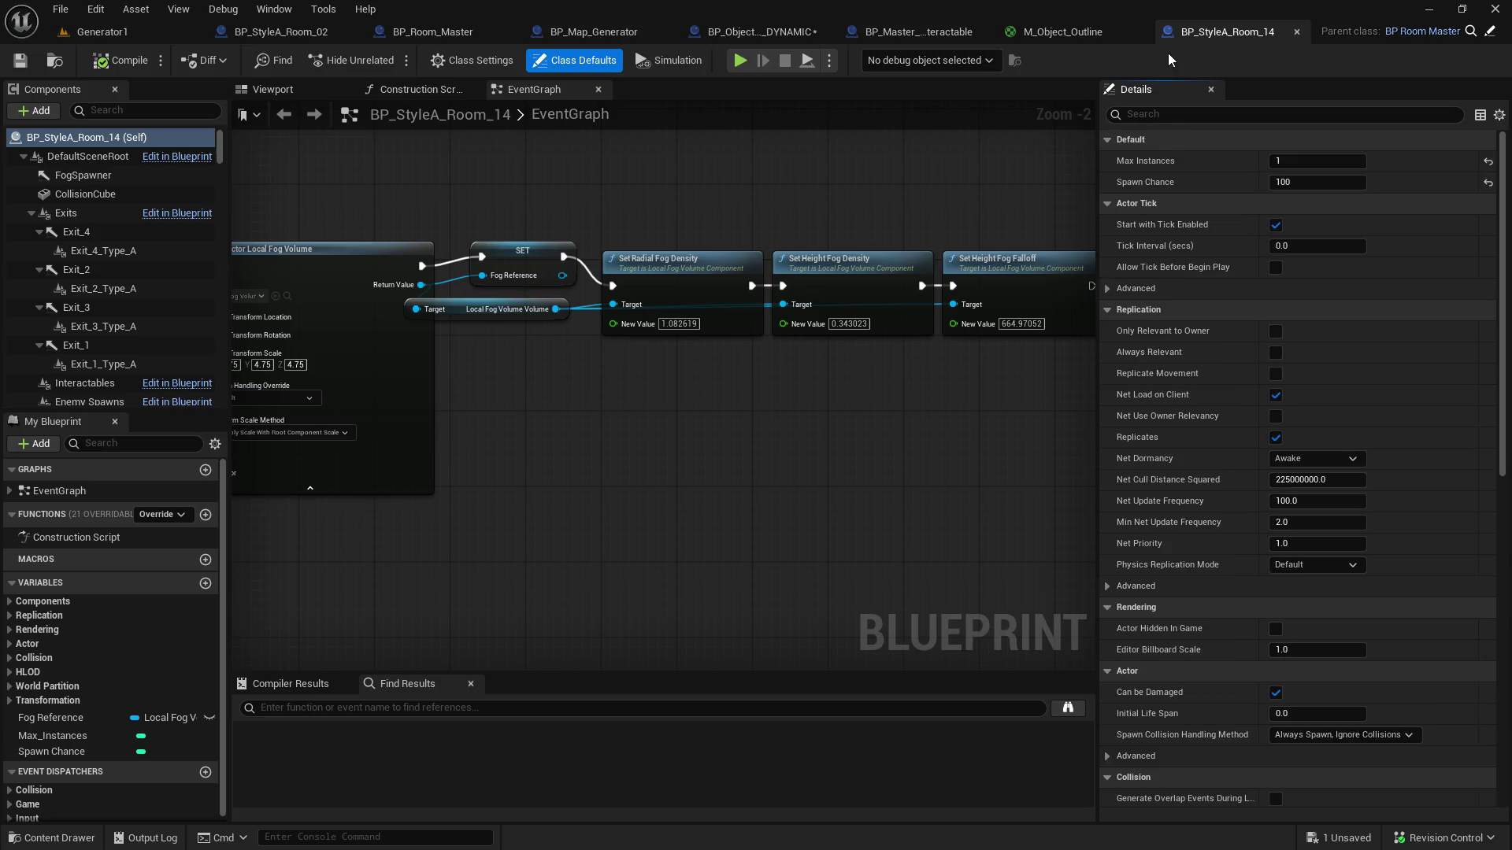
mouse_move(1173, 31)
left_mouse_down()
mouse_move(400, 18)
mouse_move(393, 36)
left_mouse_up()
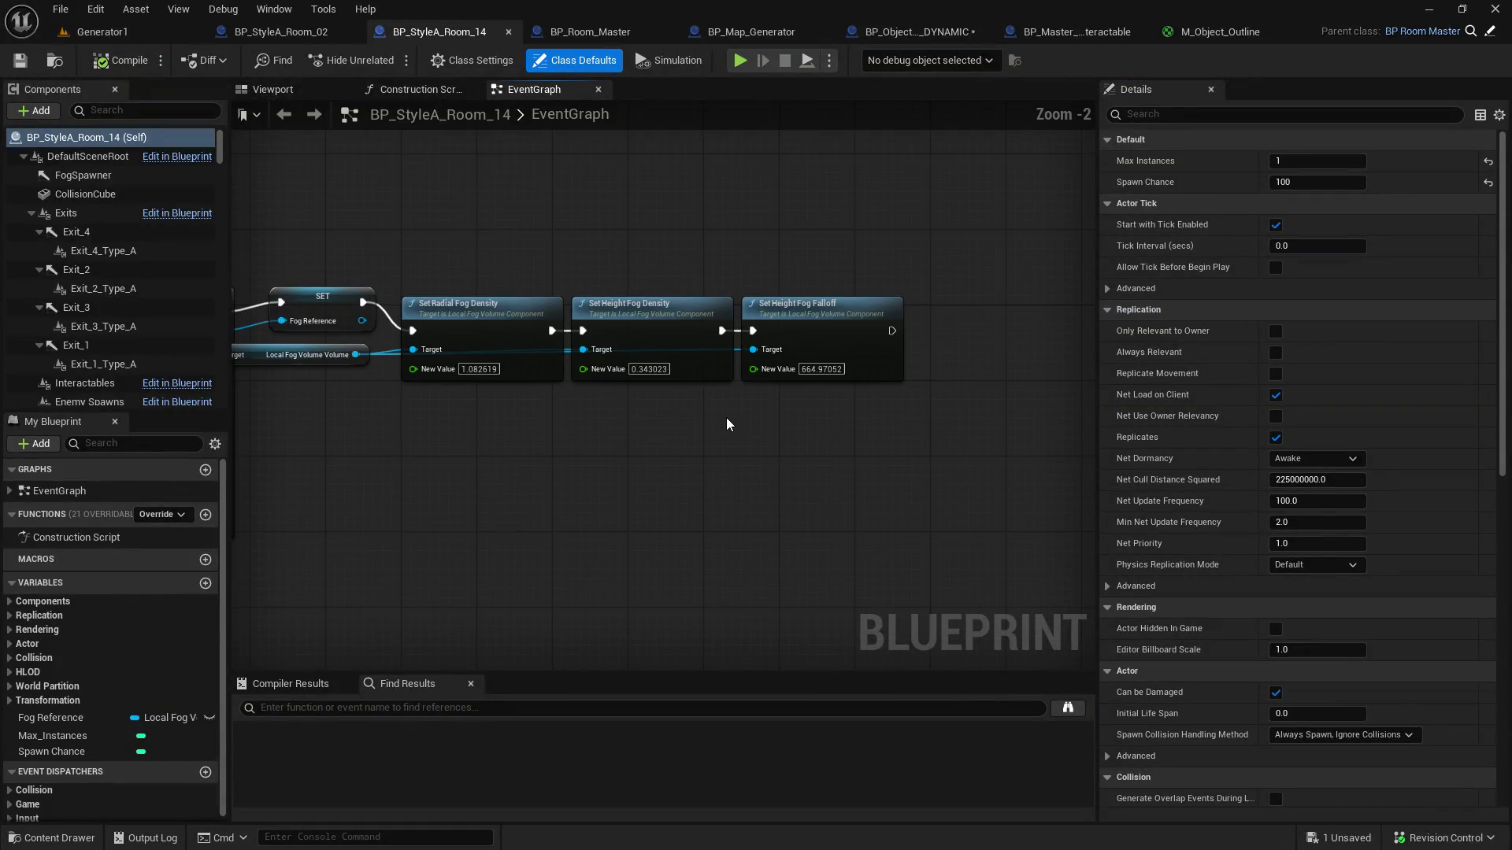
Step: Filter BP_StyleA_Room_14's Details by 'ov' and fly the viewport inside the room
scroll(719, 422, "down", 3)
left_click(1295, 113)
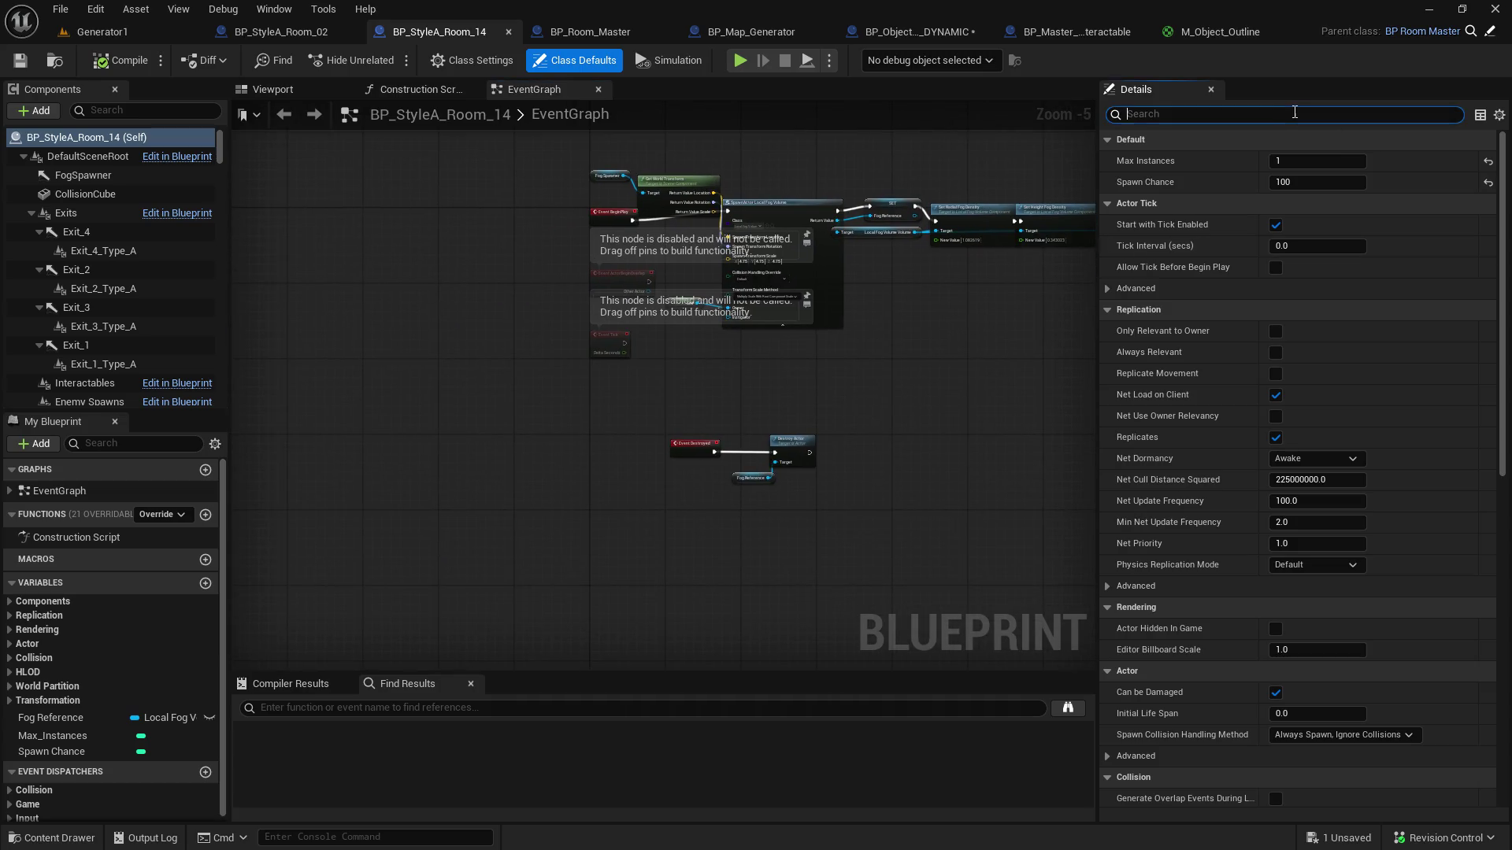
type("overla")
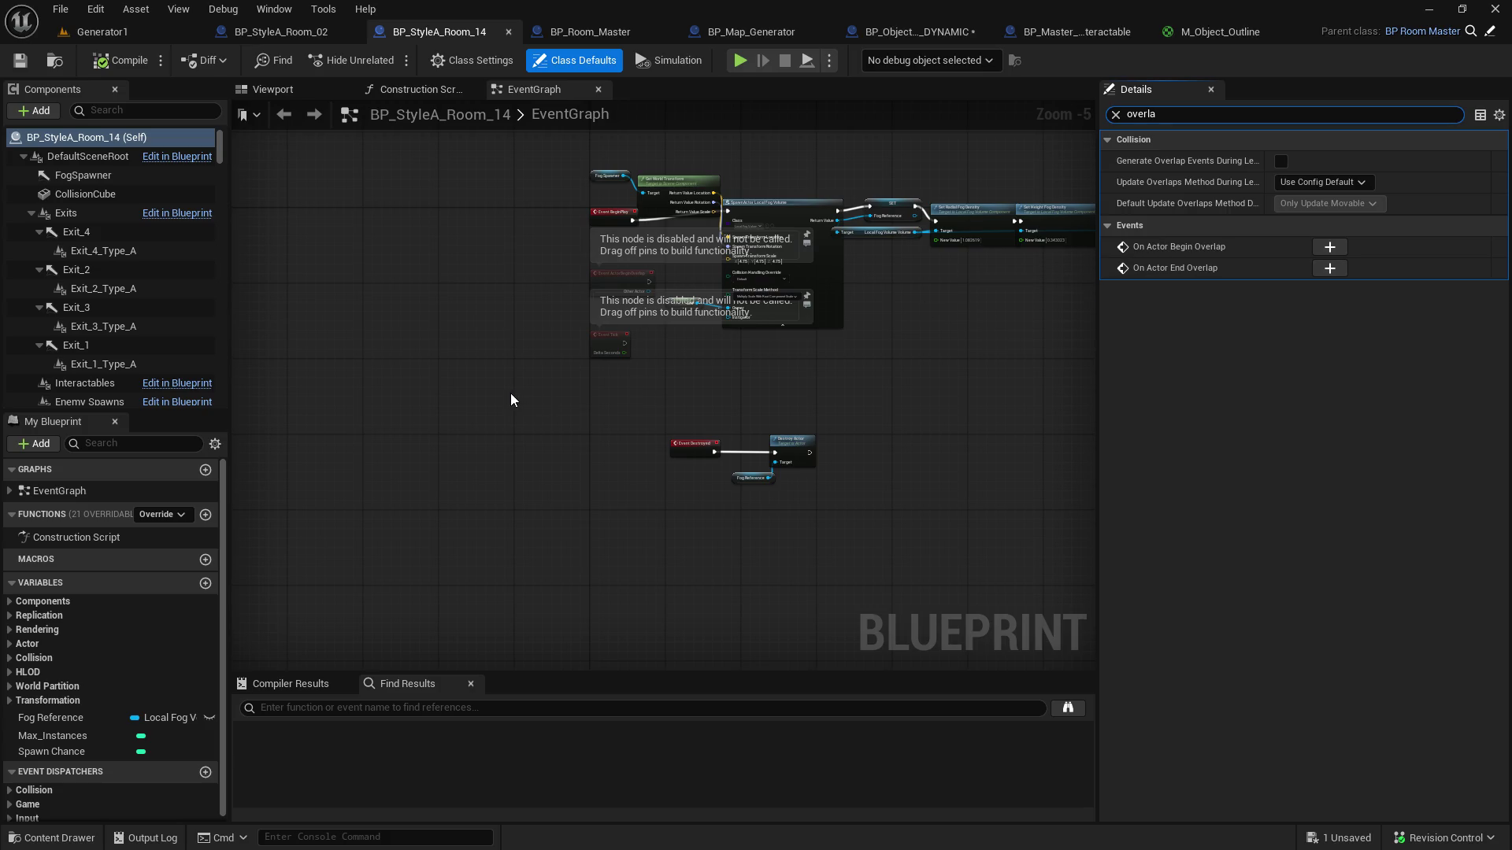
left_click(285, 89)
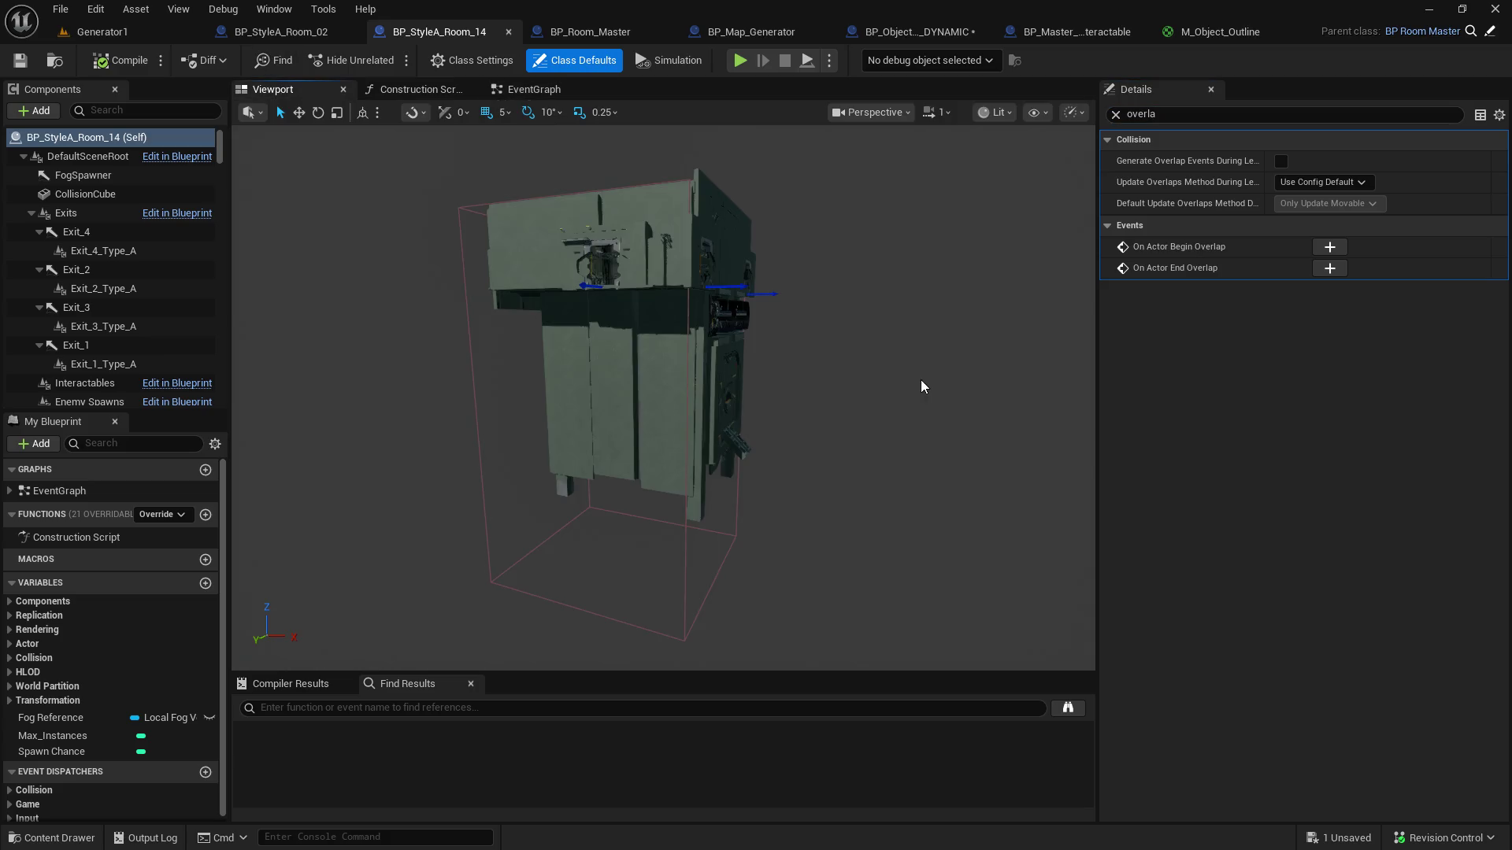
key("Up")
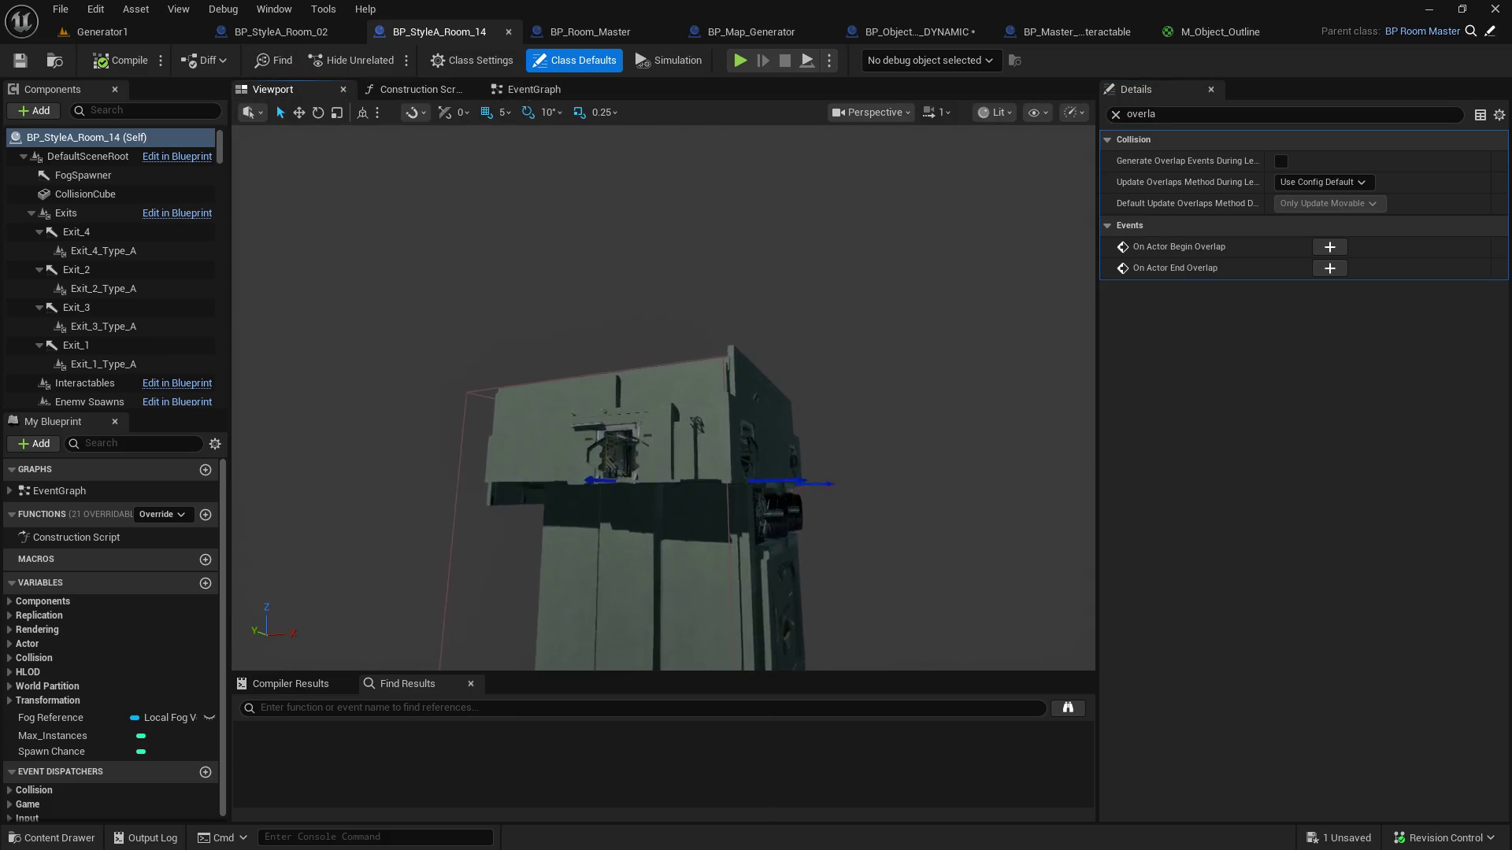
key("Up")
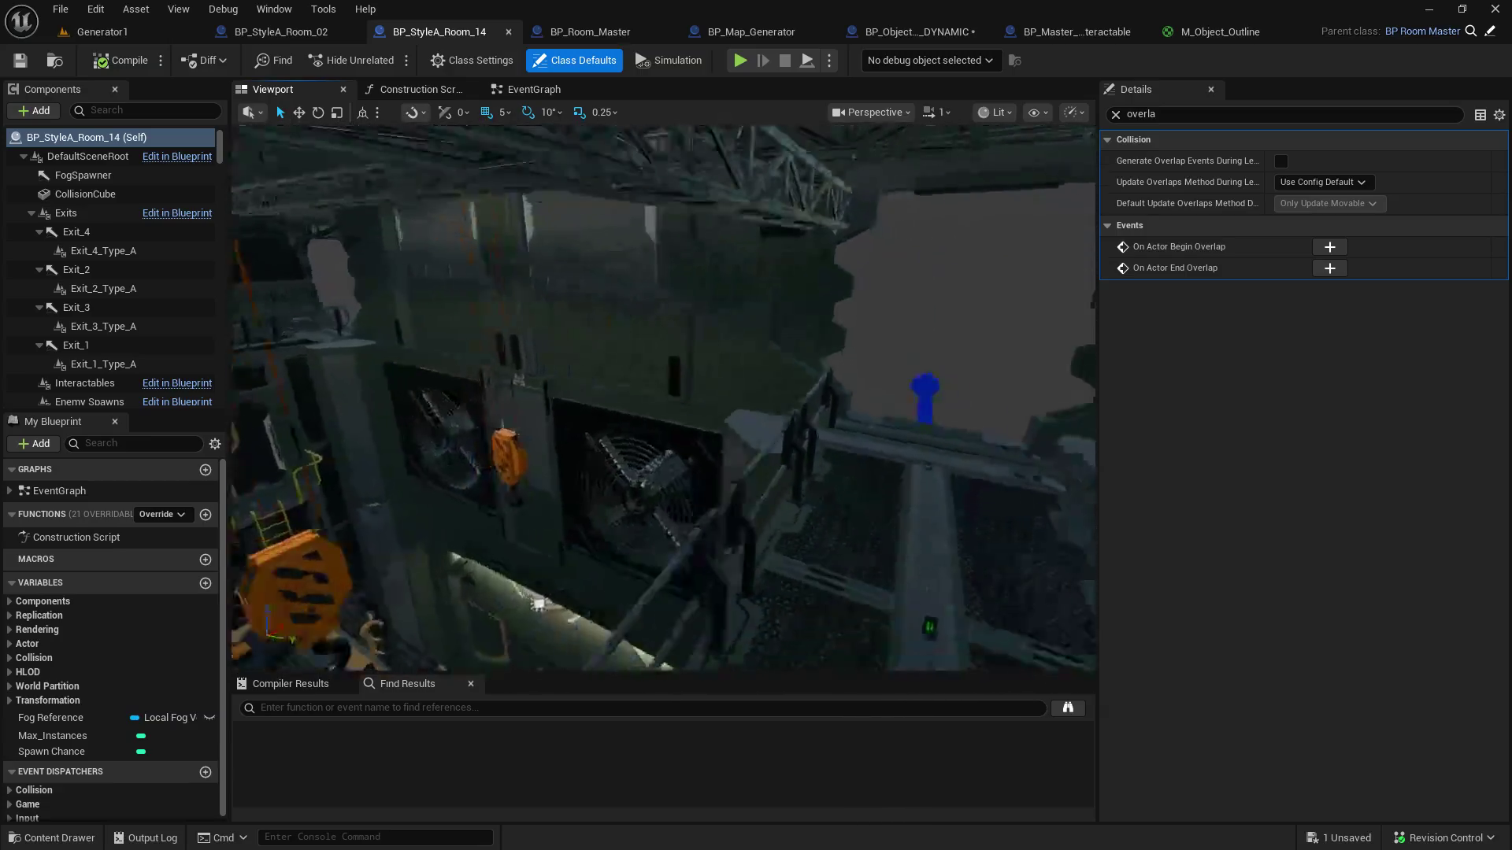
key("Up")
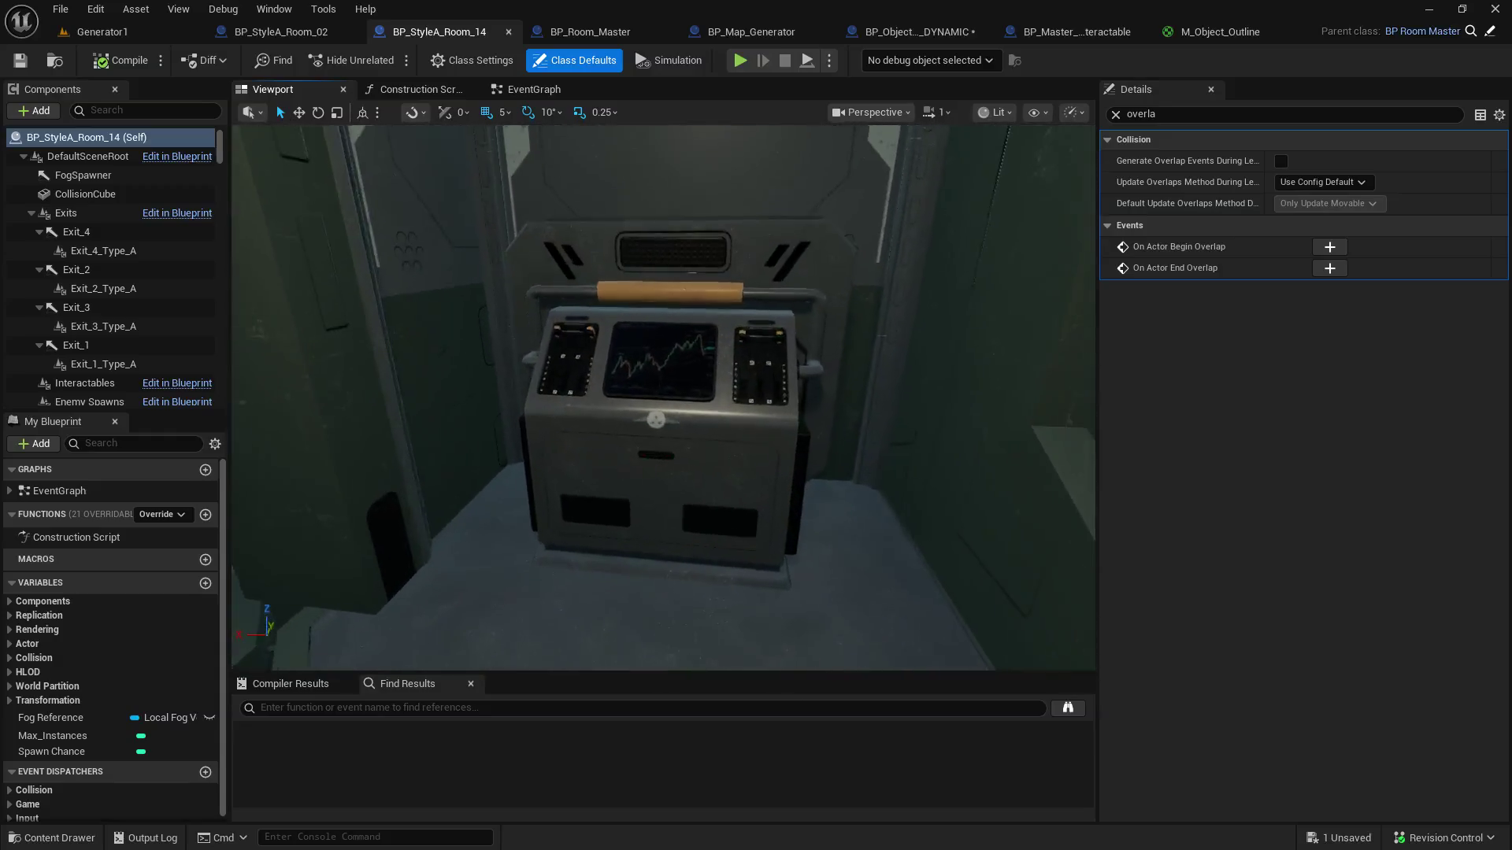
Step: Reset the console's Overlay Material, max draw distance and slot overlays, then compile
left_click(654, 472)
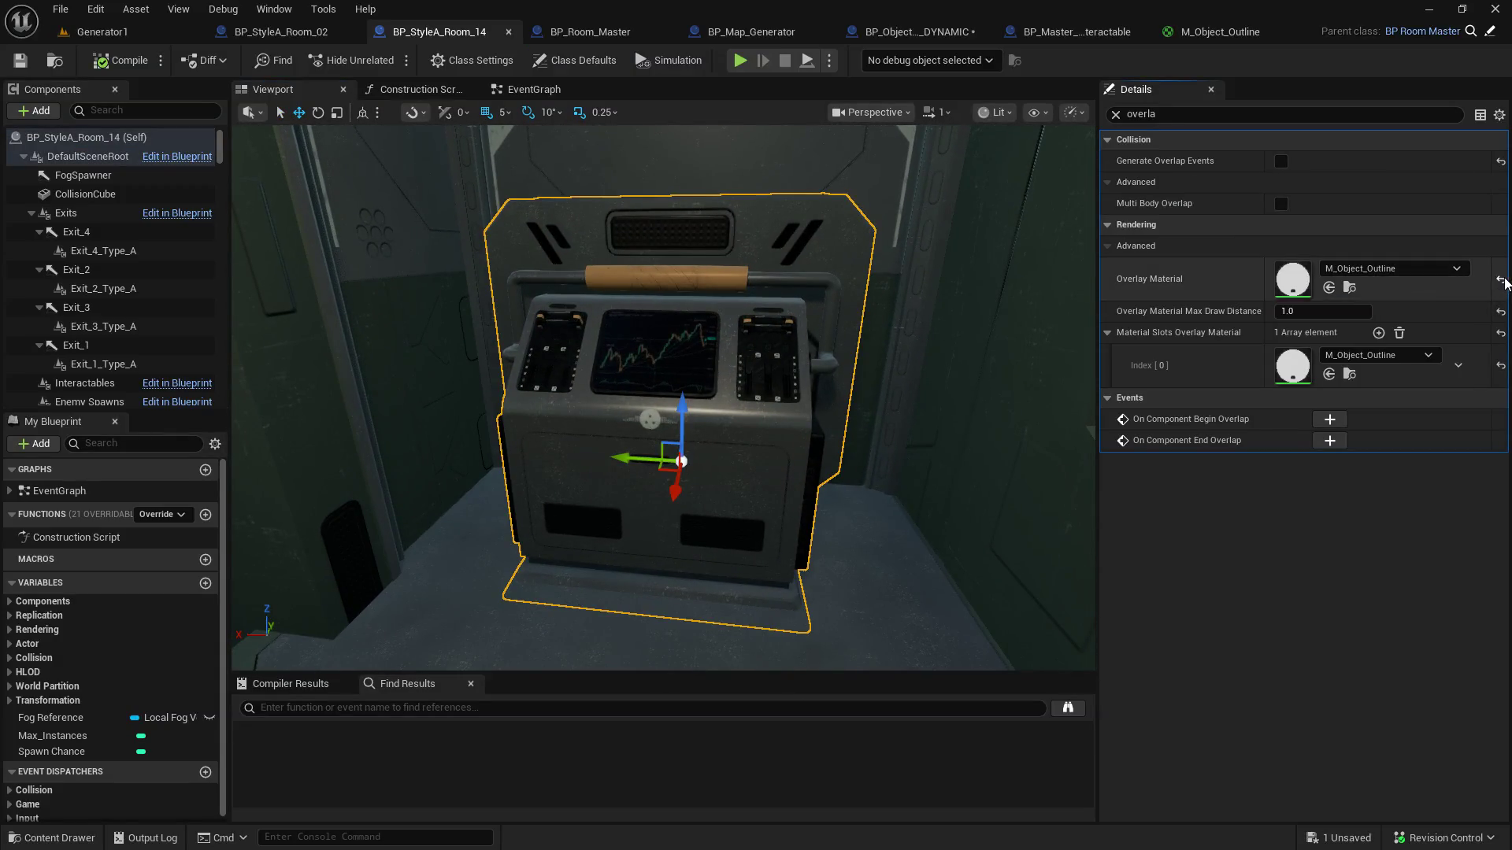
left_click(1499, 281)
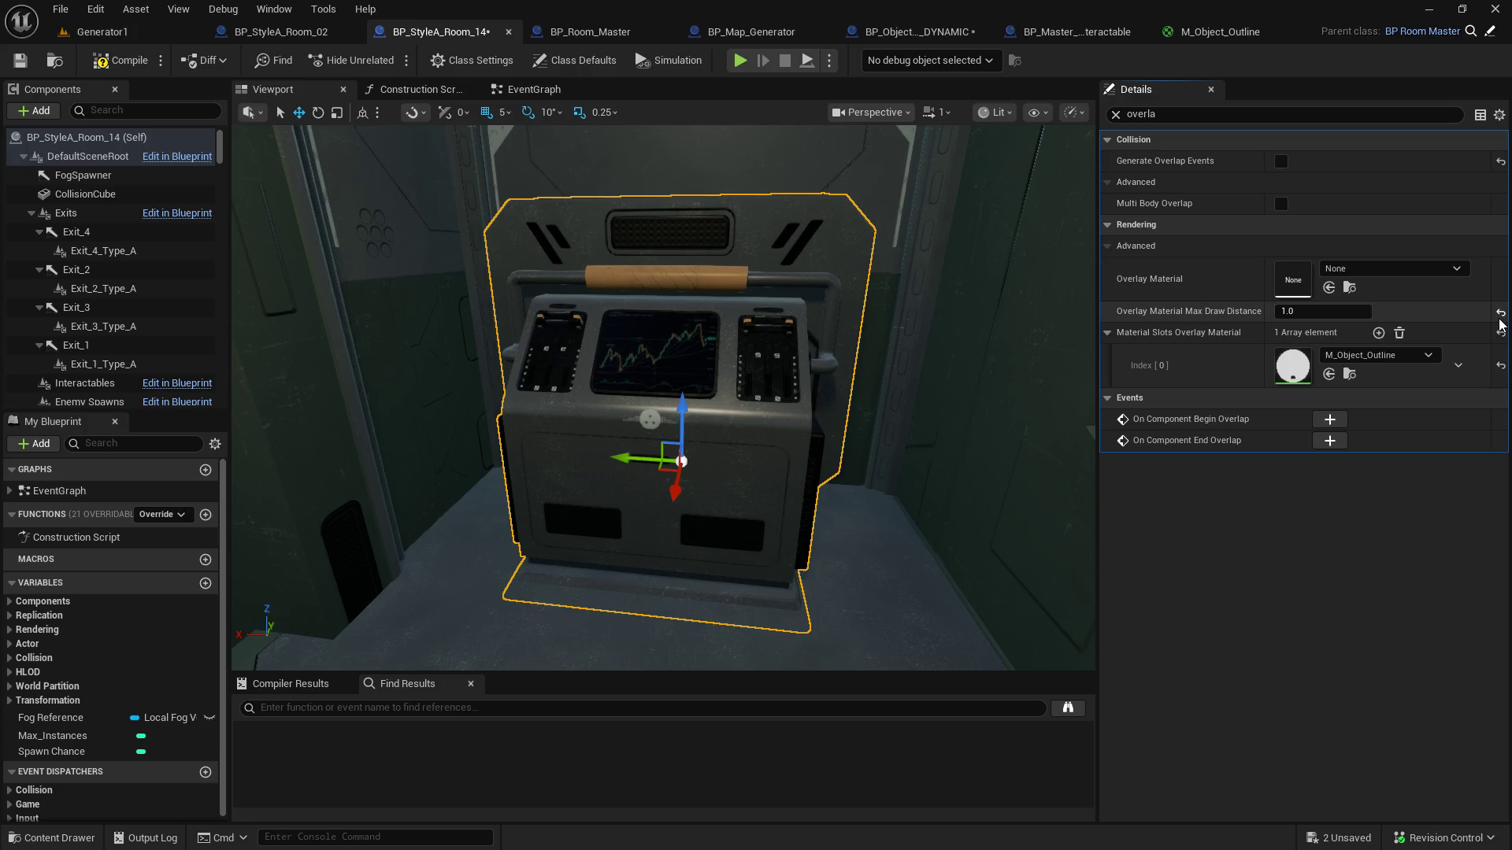
left_click(1500, 312)
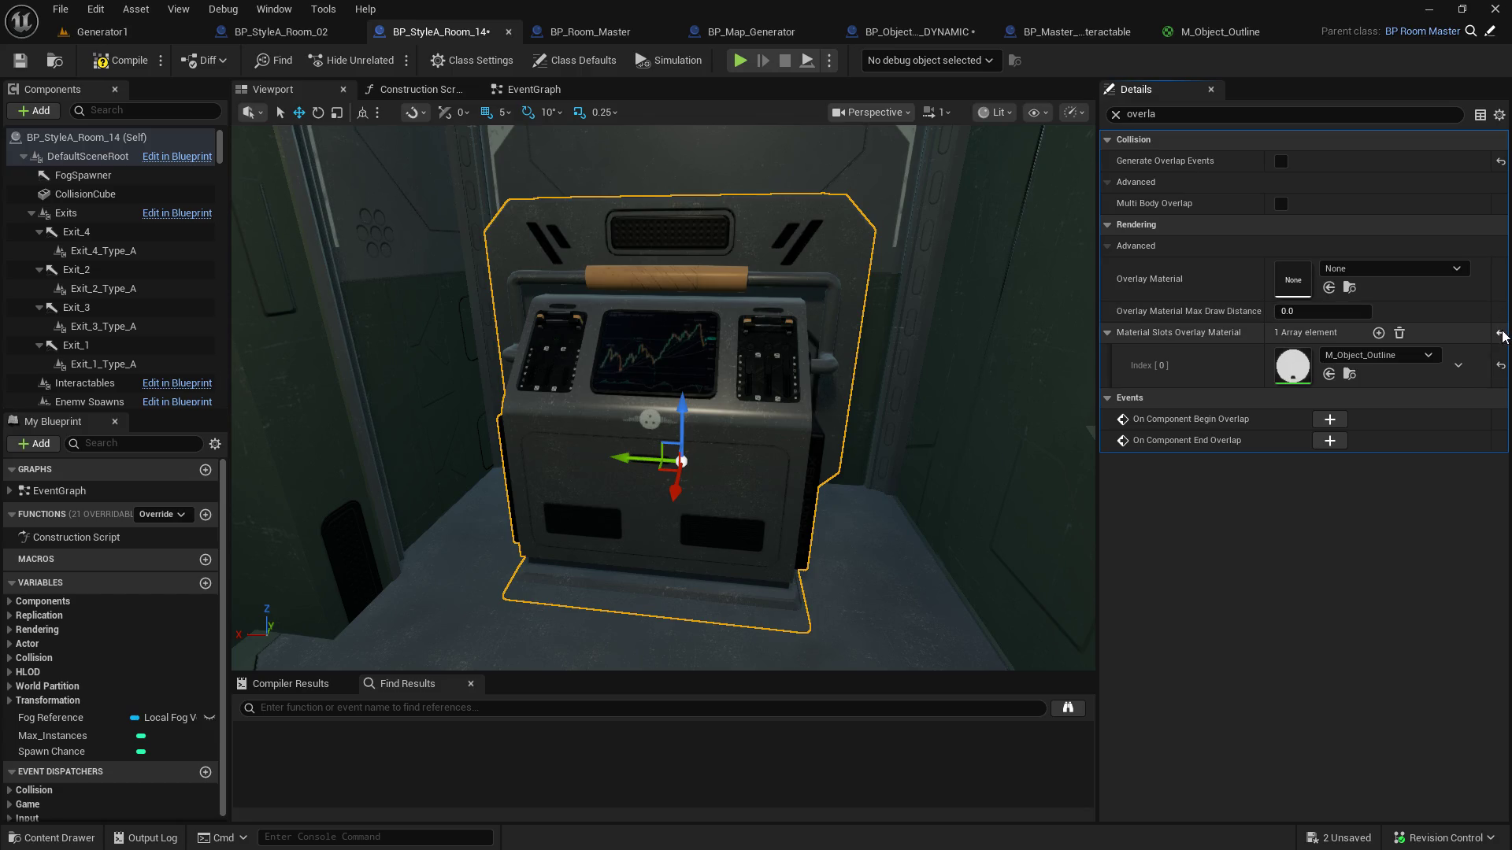
left_click(1500, 334)
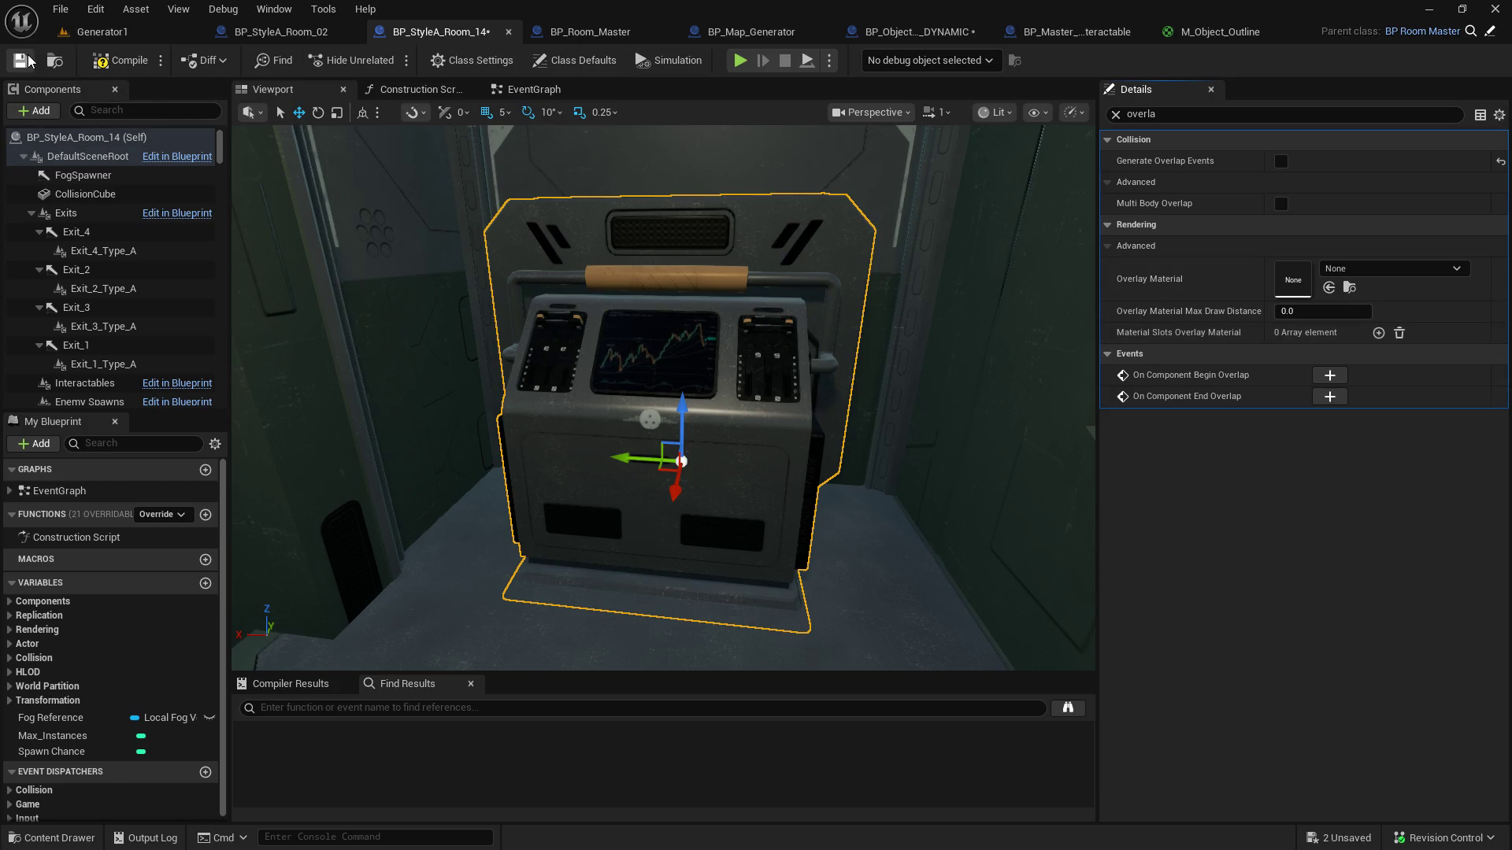
left_click(100, 63)
Step: Bring up BP_StyleA_Room_02 to check its console's overlay settings
left_click(281, 35)
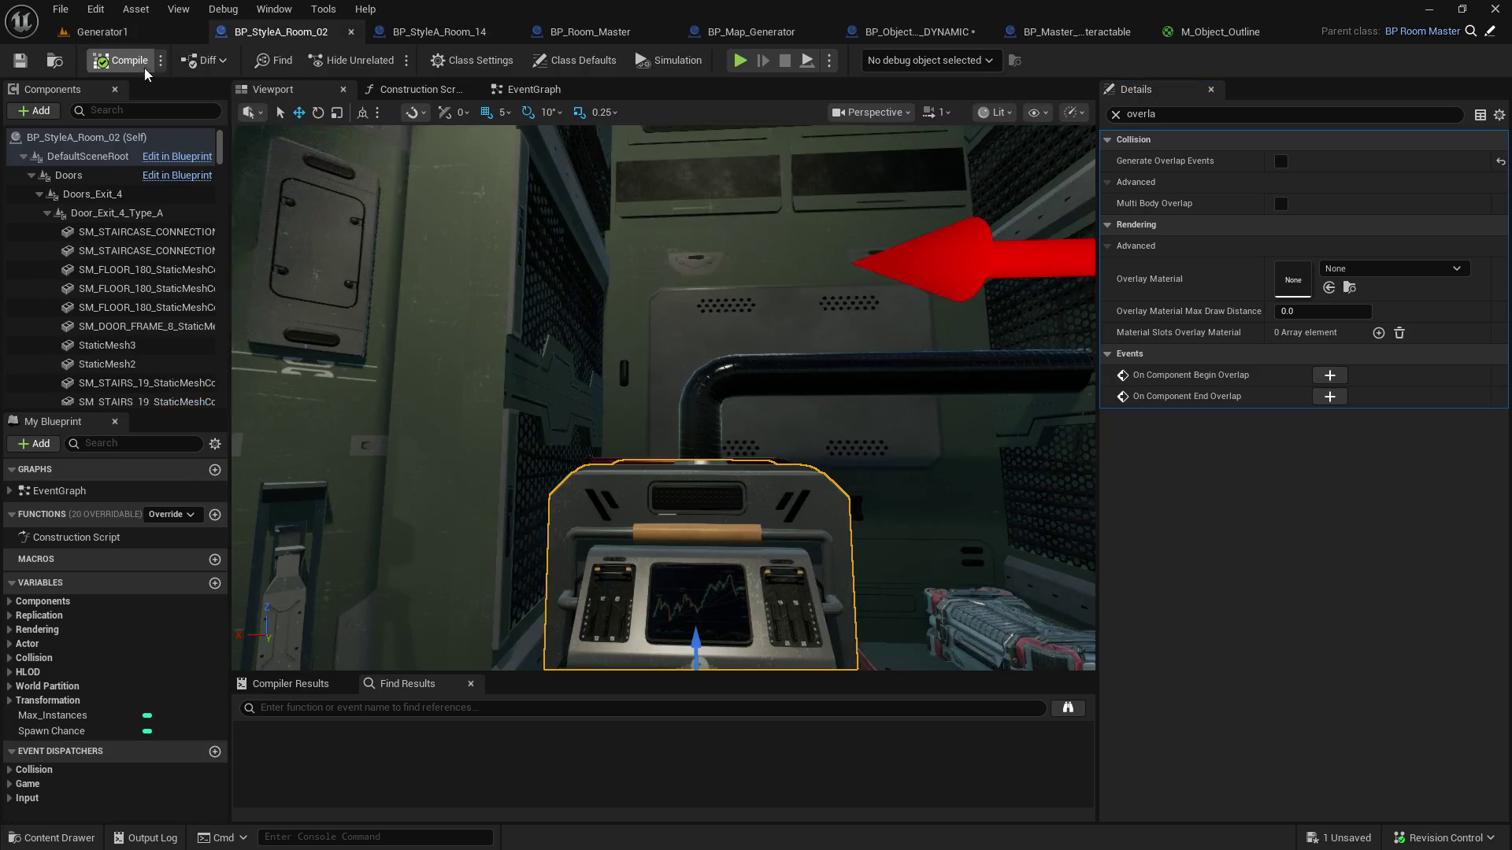
Step: In BP_StyleA_Room_14, clear the Details filter and browse to the console's static mesh, SM_POWER_GENERATOR_01
left_click(409, 31)
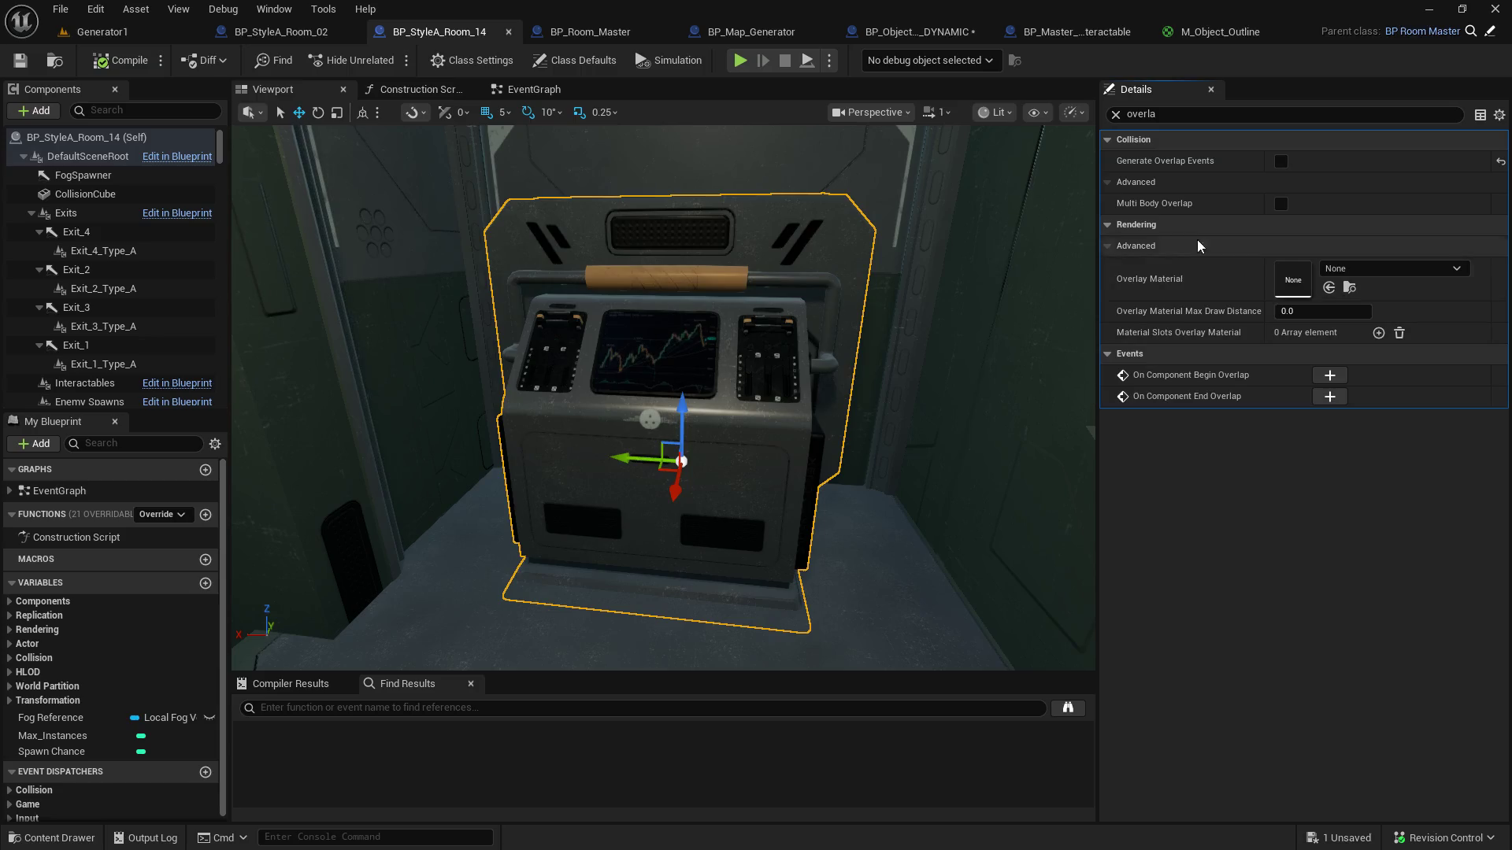
left_click(1115, 114)
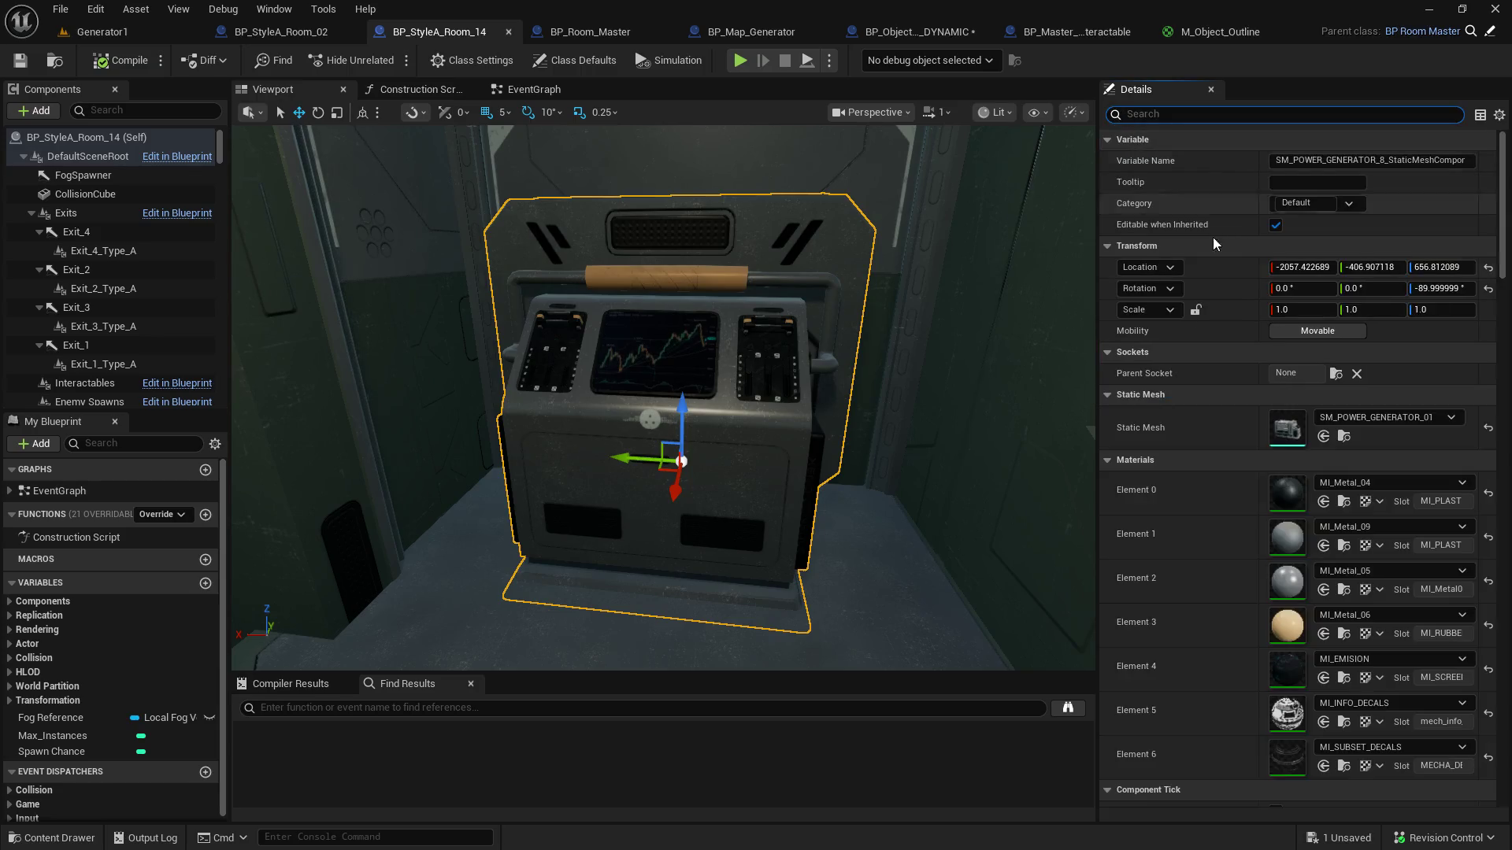
scroll(1228, 469, "down", 3)
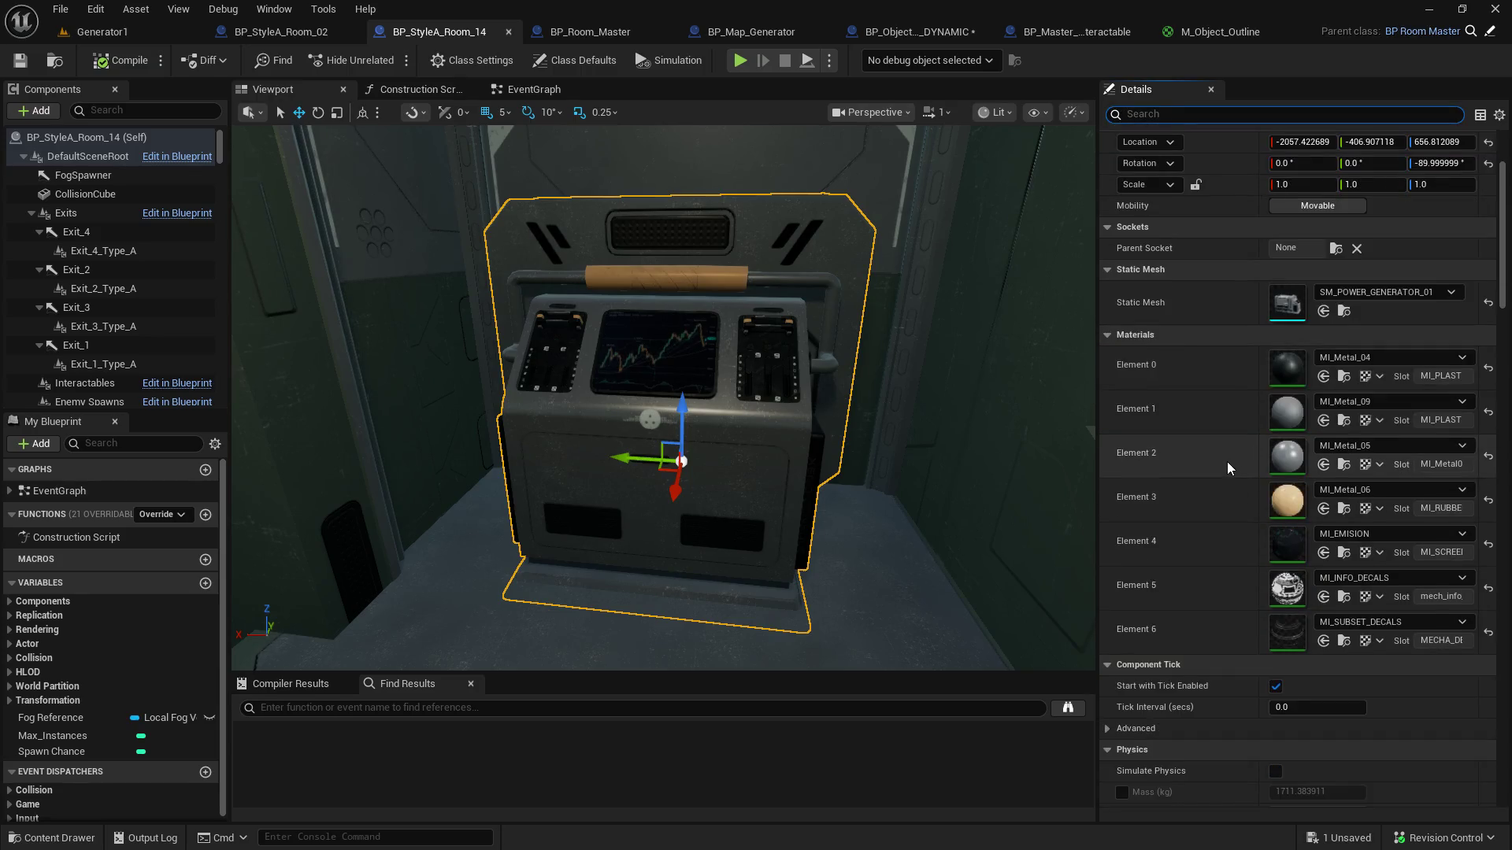
left_click(1344, 311)
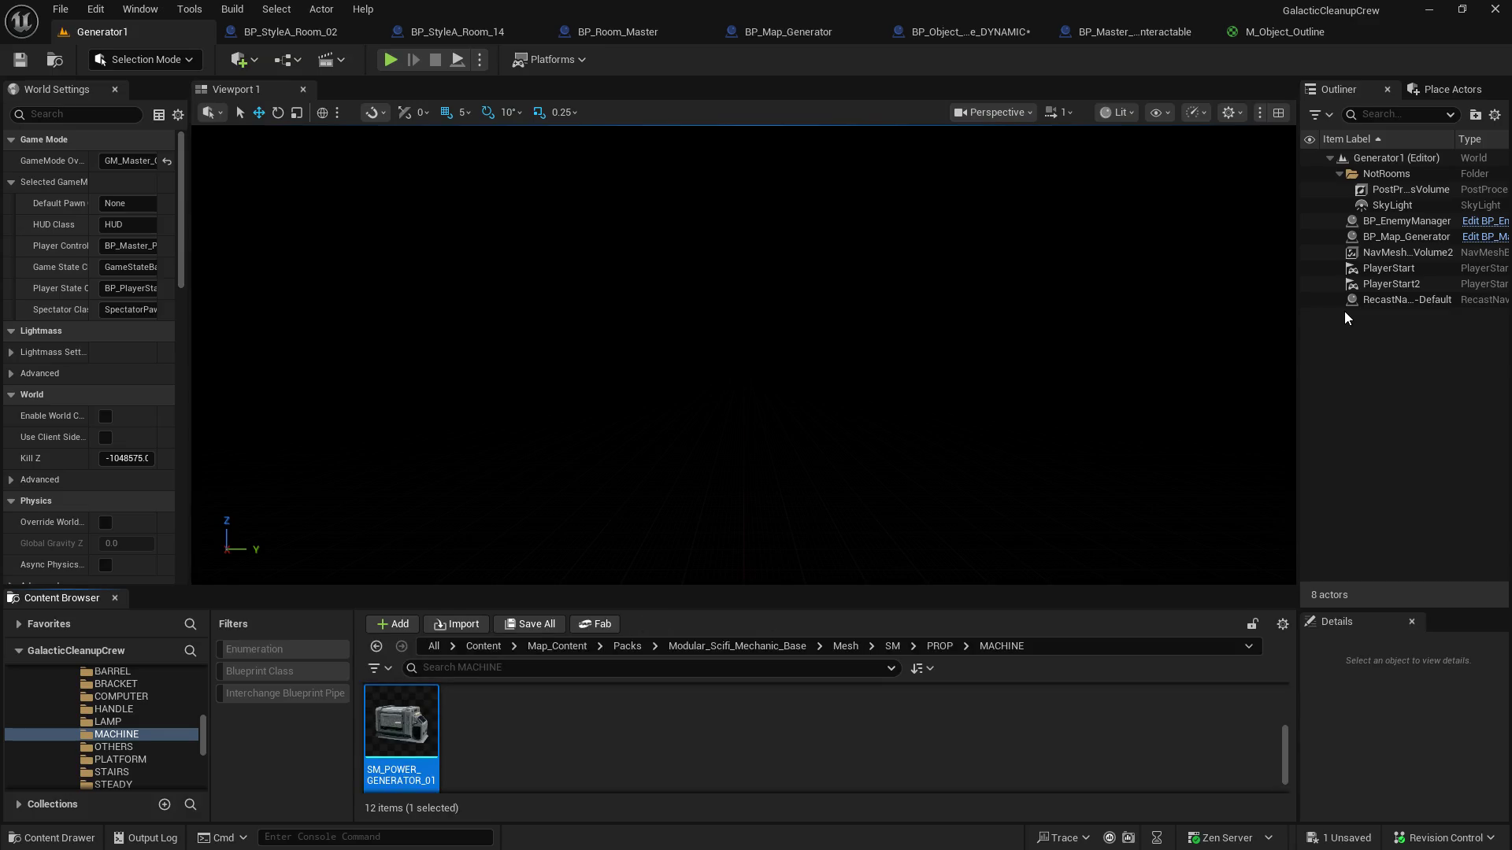
Step: Open SM_POWER_GENERATOR_01 in the mesh editor and review its Nanite Settings
double_click(400, 726)
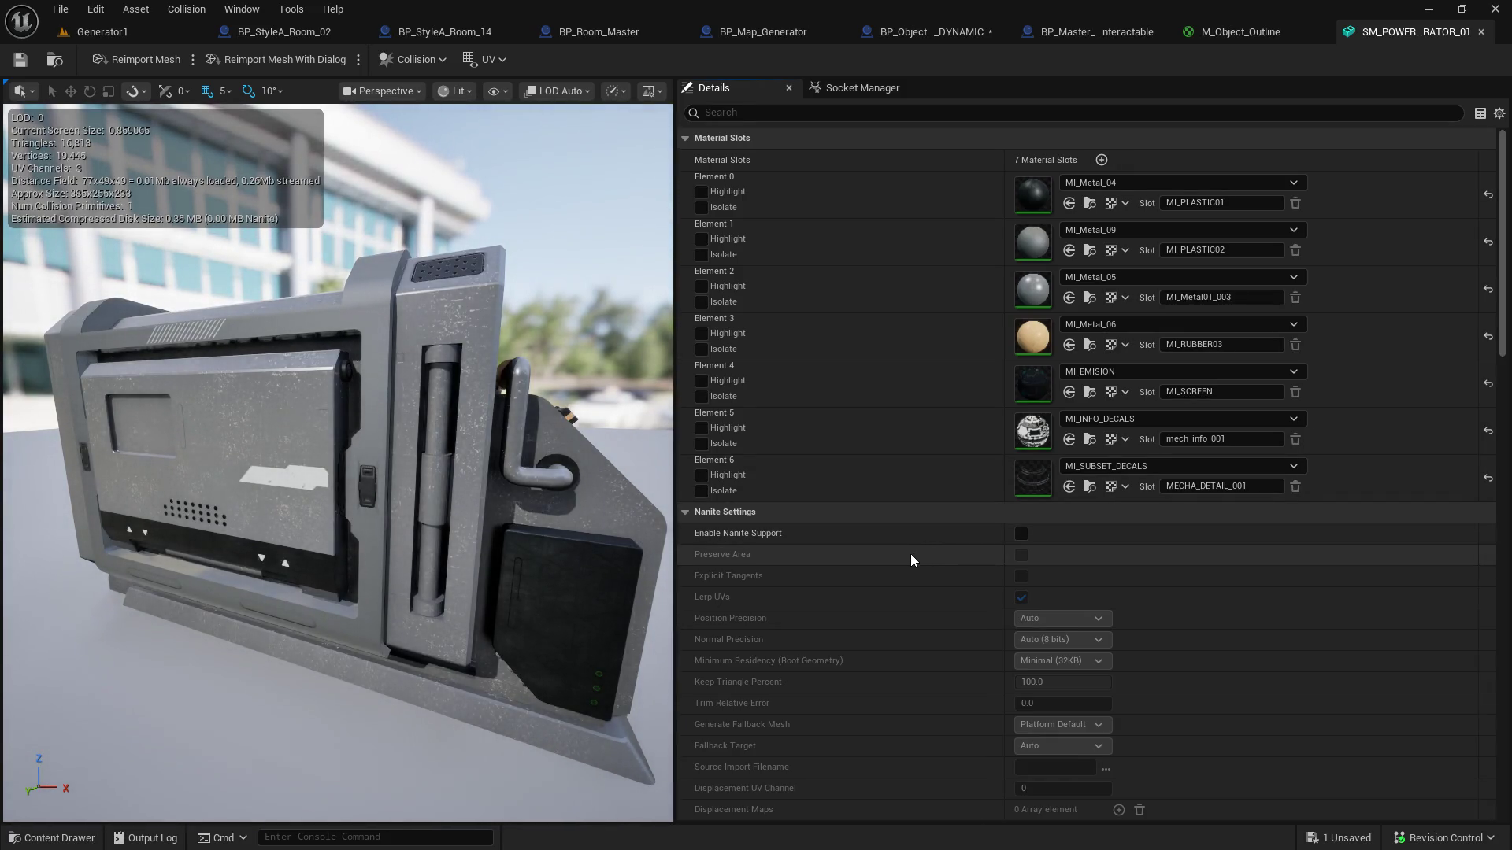
scroll(798, 622, "down", 5)
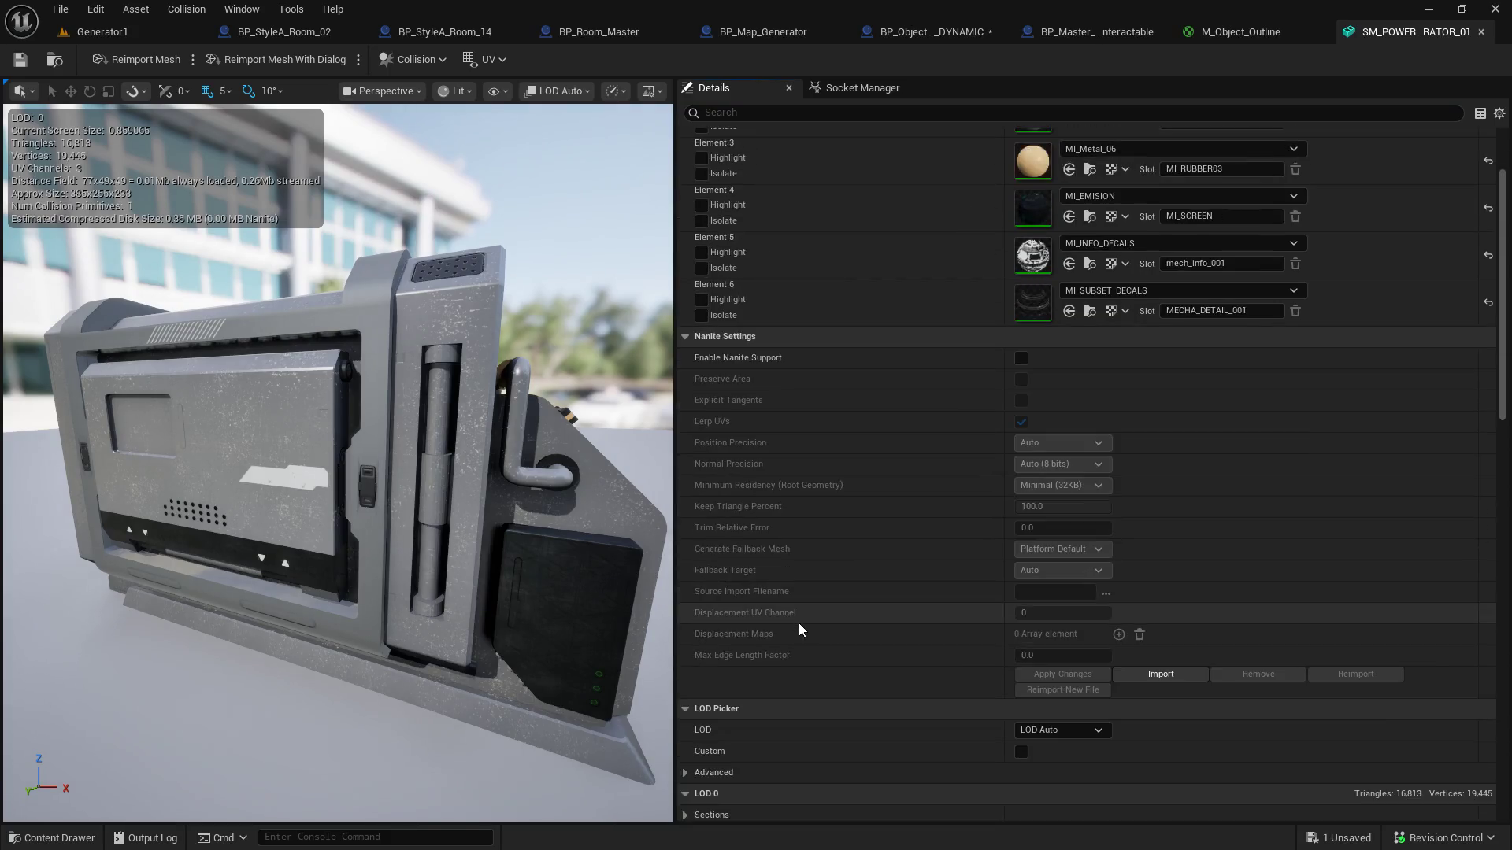
scroll(792, 618, "down", 1)
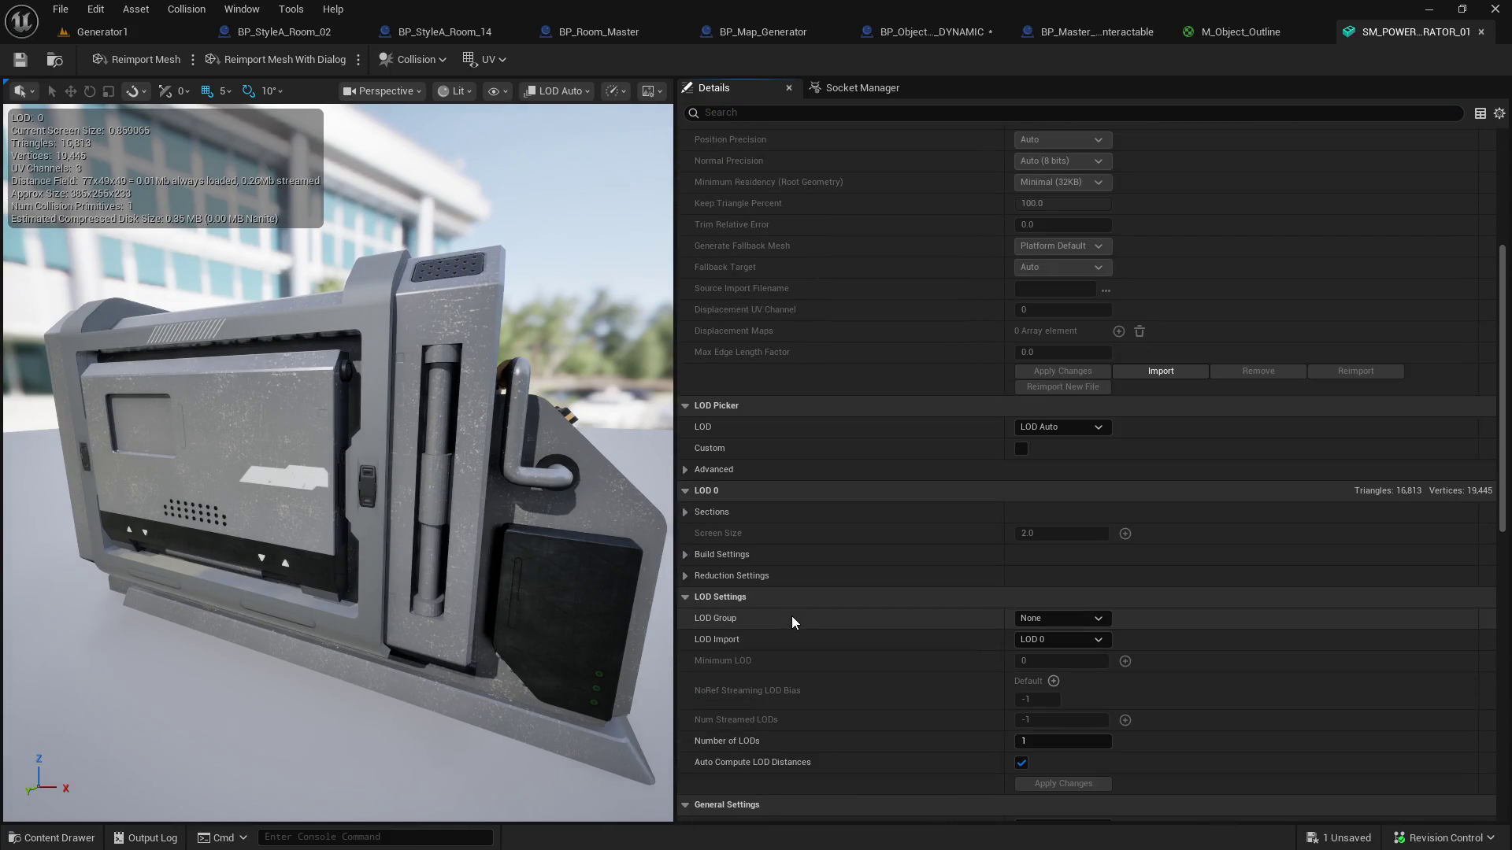
scroll(791, 617, "down", 2)
scroll(792, 617, "up", 4)
left_click(303, 33)
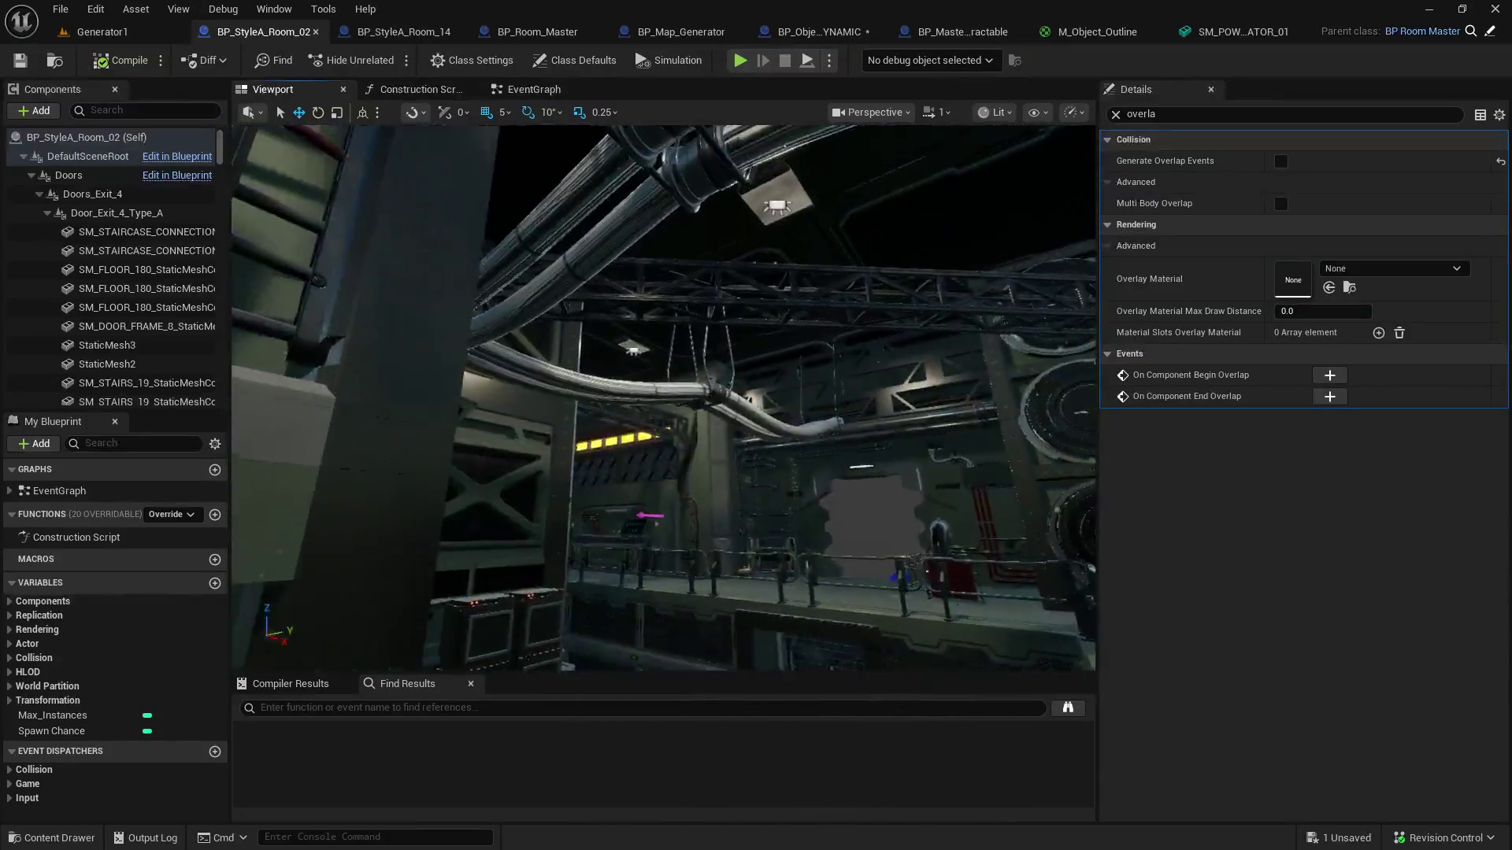
Step: Select the Room_02 console and open its SM_COMPUTER_02 mesh in the mesh editor
left_click(669, 378)
left_click(1116, 114)
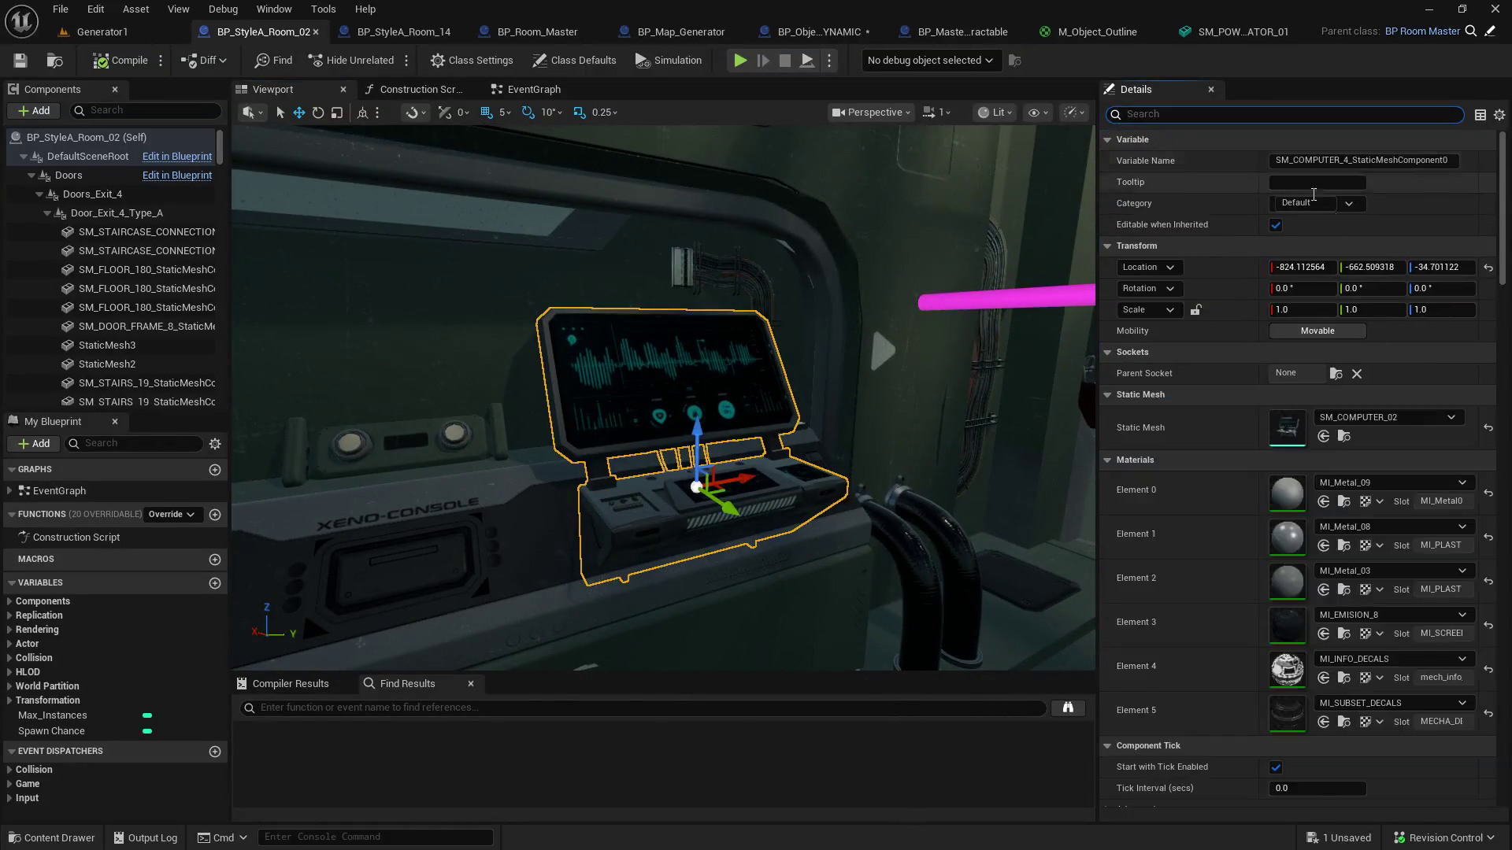
left_click(1344, 436)
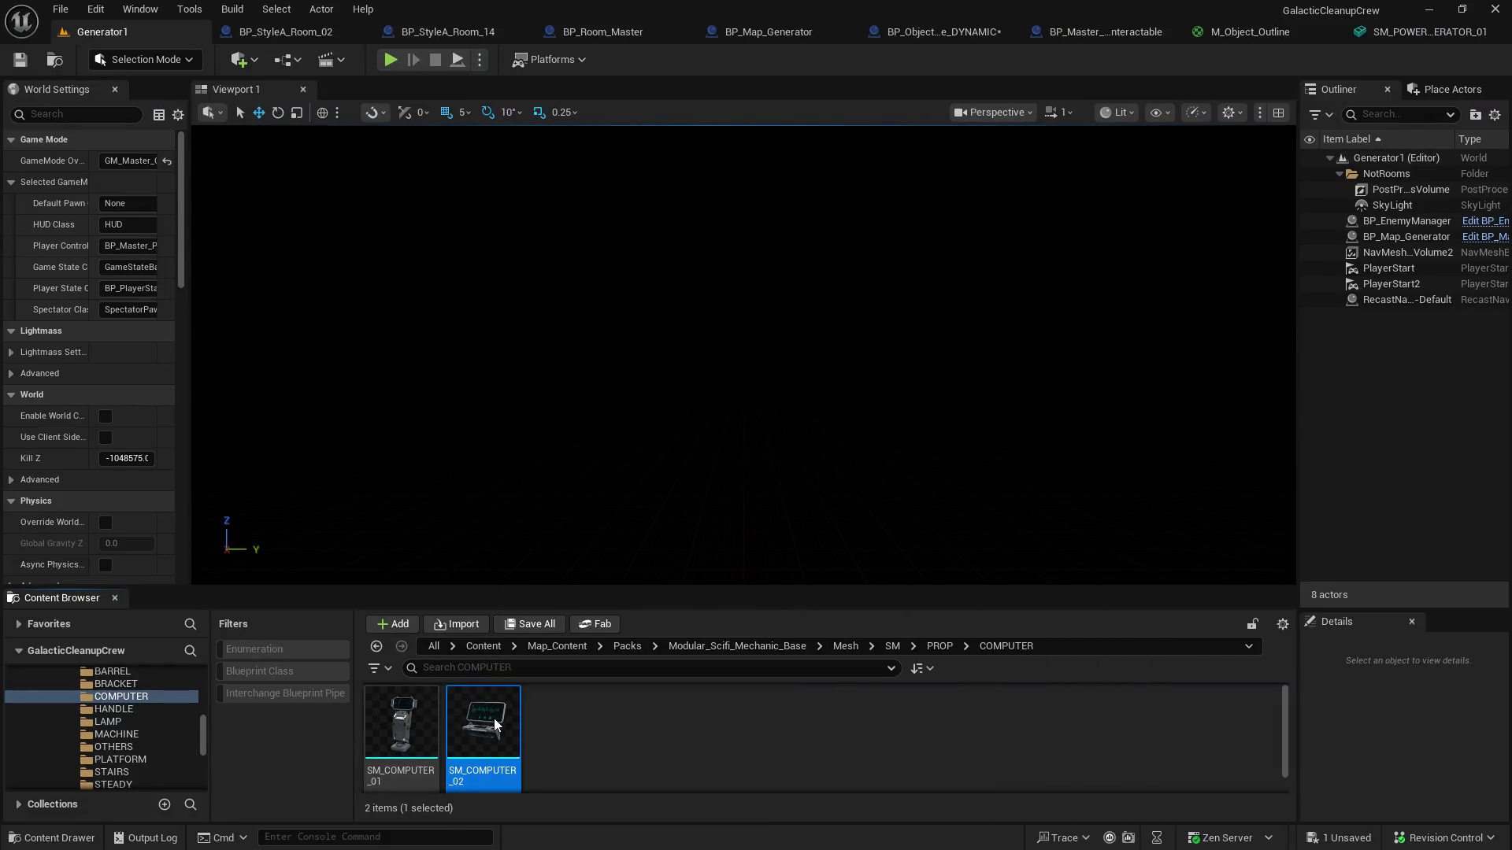
double_click(492, 716)
Step: Compare SM_COMPUTER_02's Nanite setting against SM_POWER_GENERATOR_01 and enable Nanite support on the generator
left_click(1283, 33)
scroll(1257, 210, "up", 5)
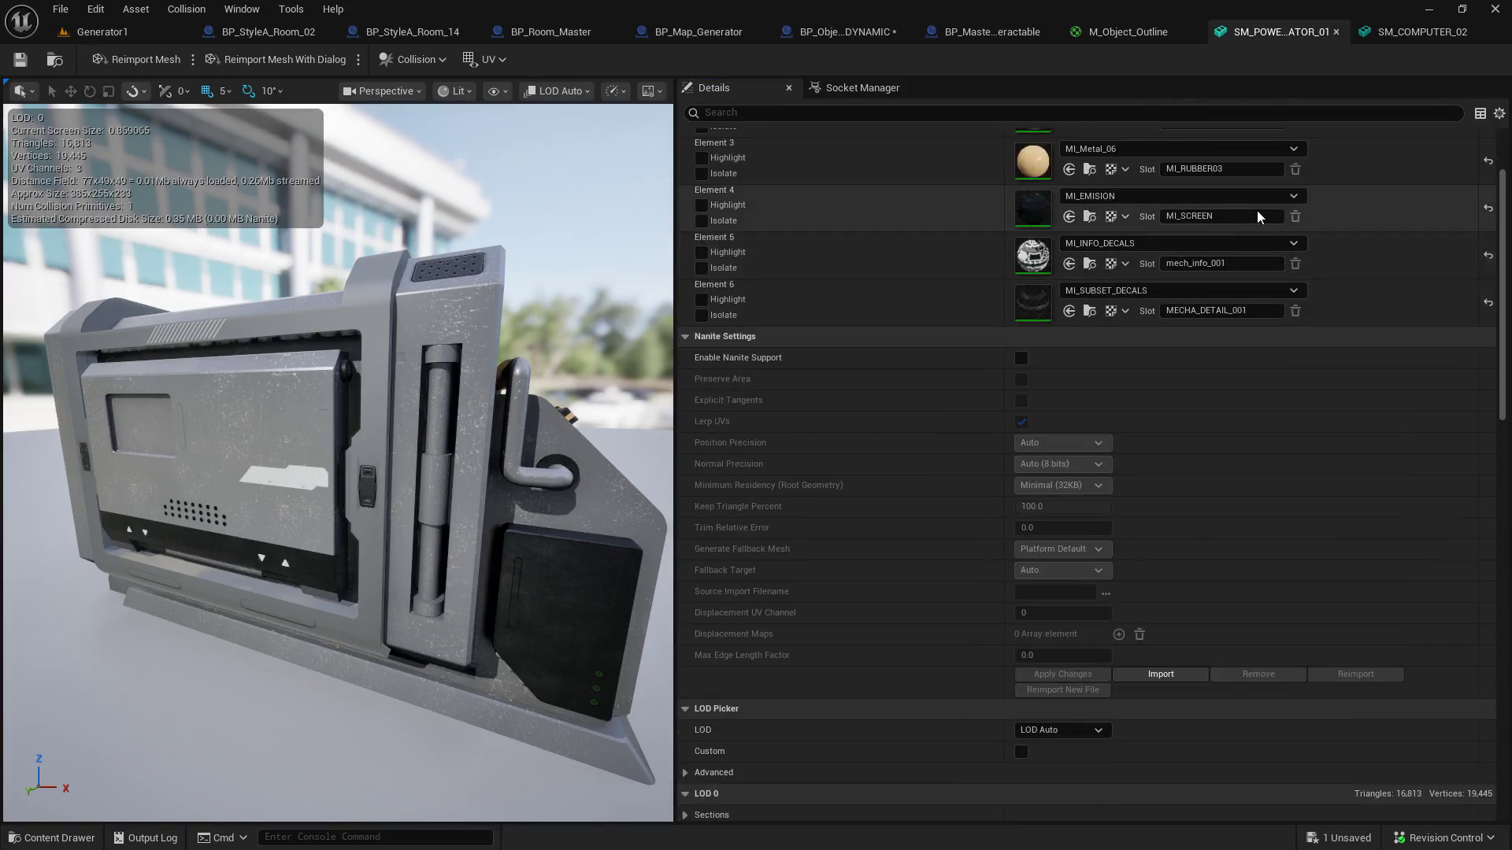
left_click(1401, 32)
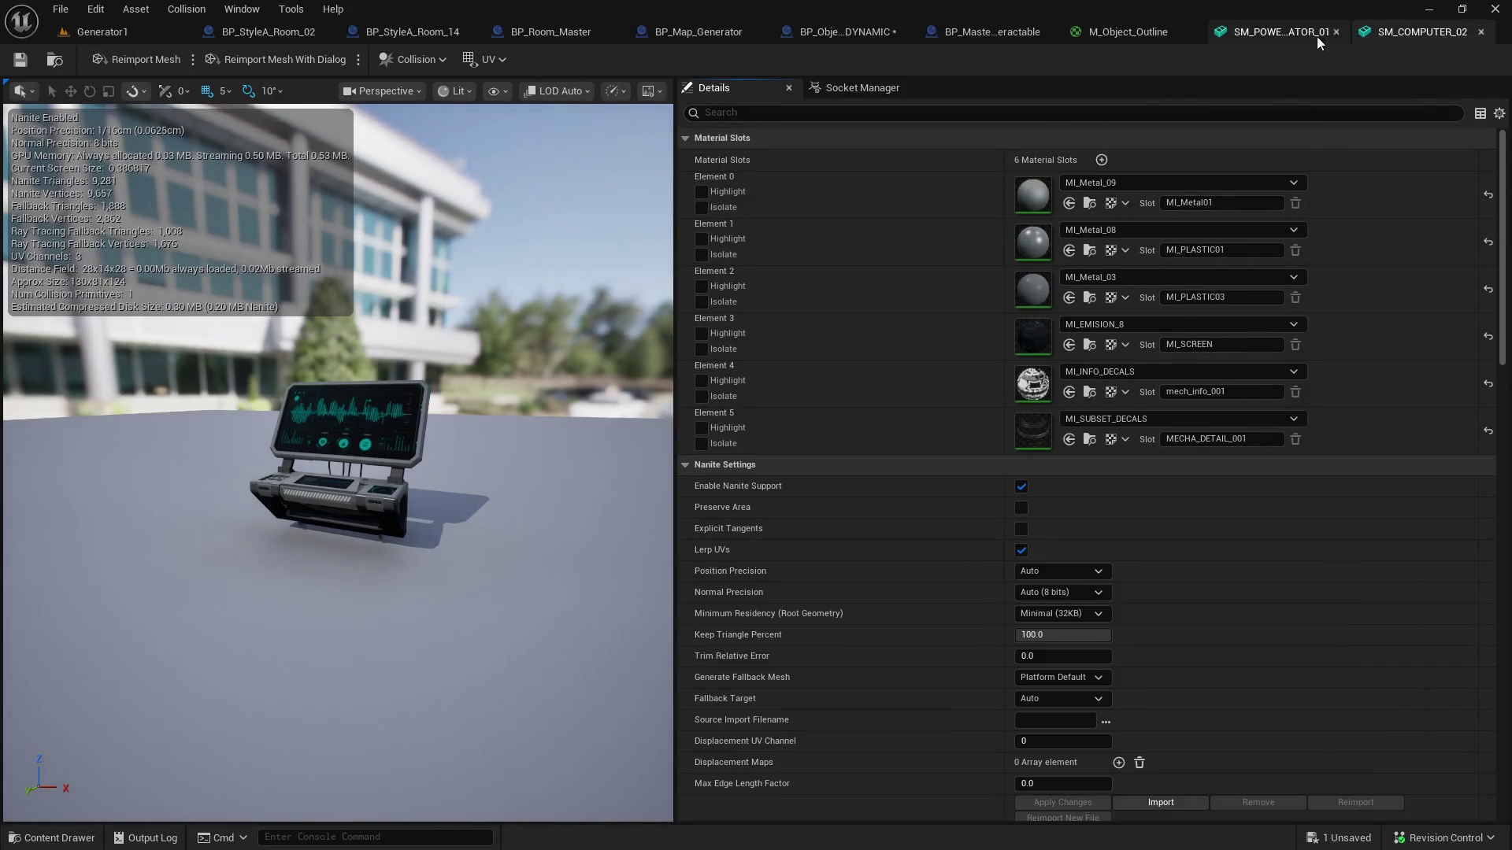
left_click(1275, 33)
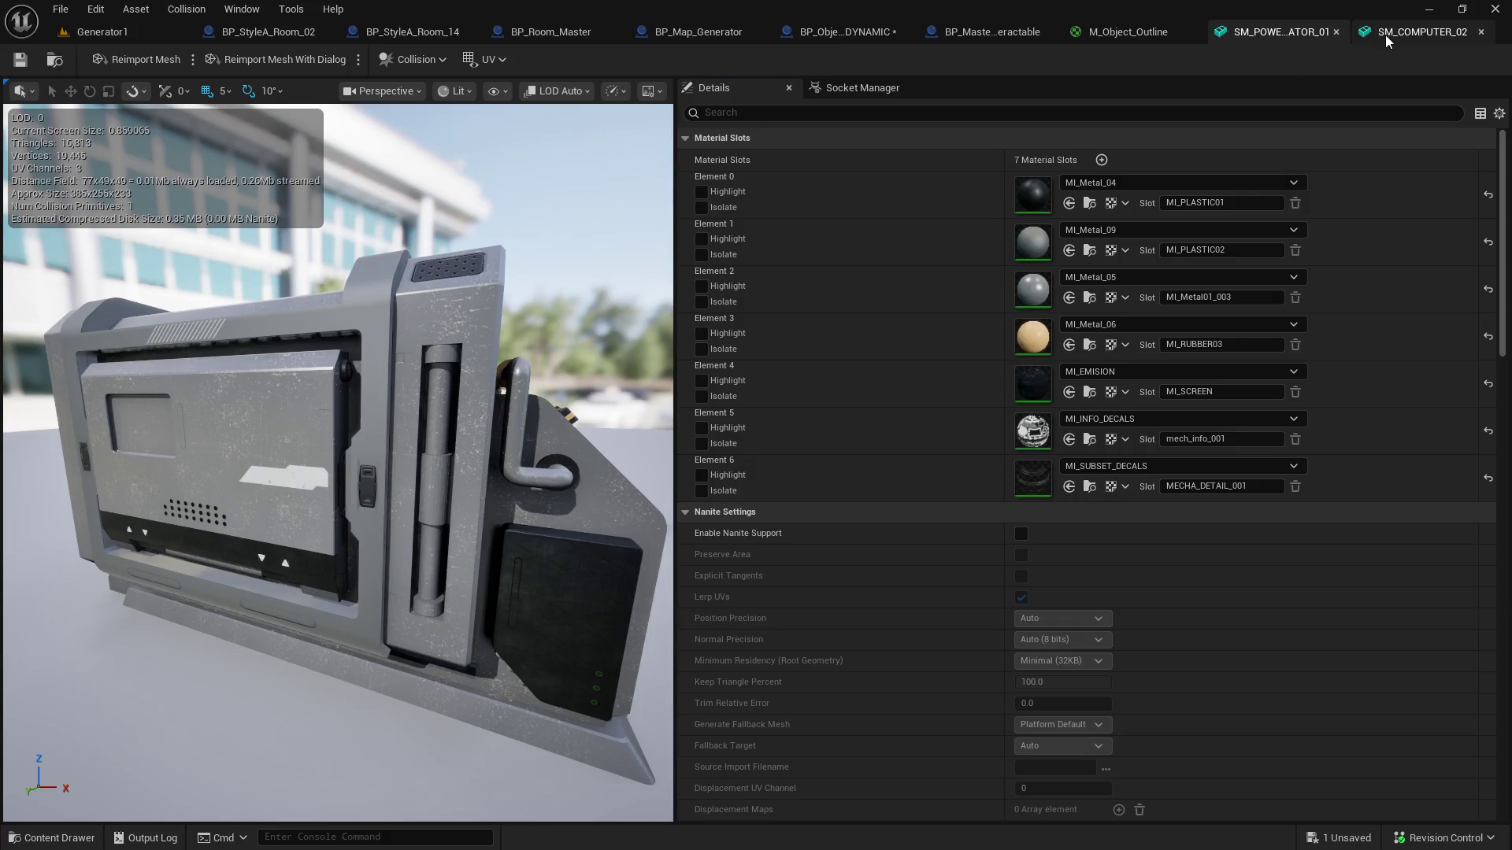
left_click(1380, 33)
left_click(1258, 41)
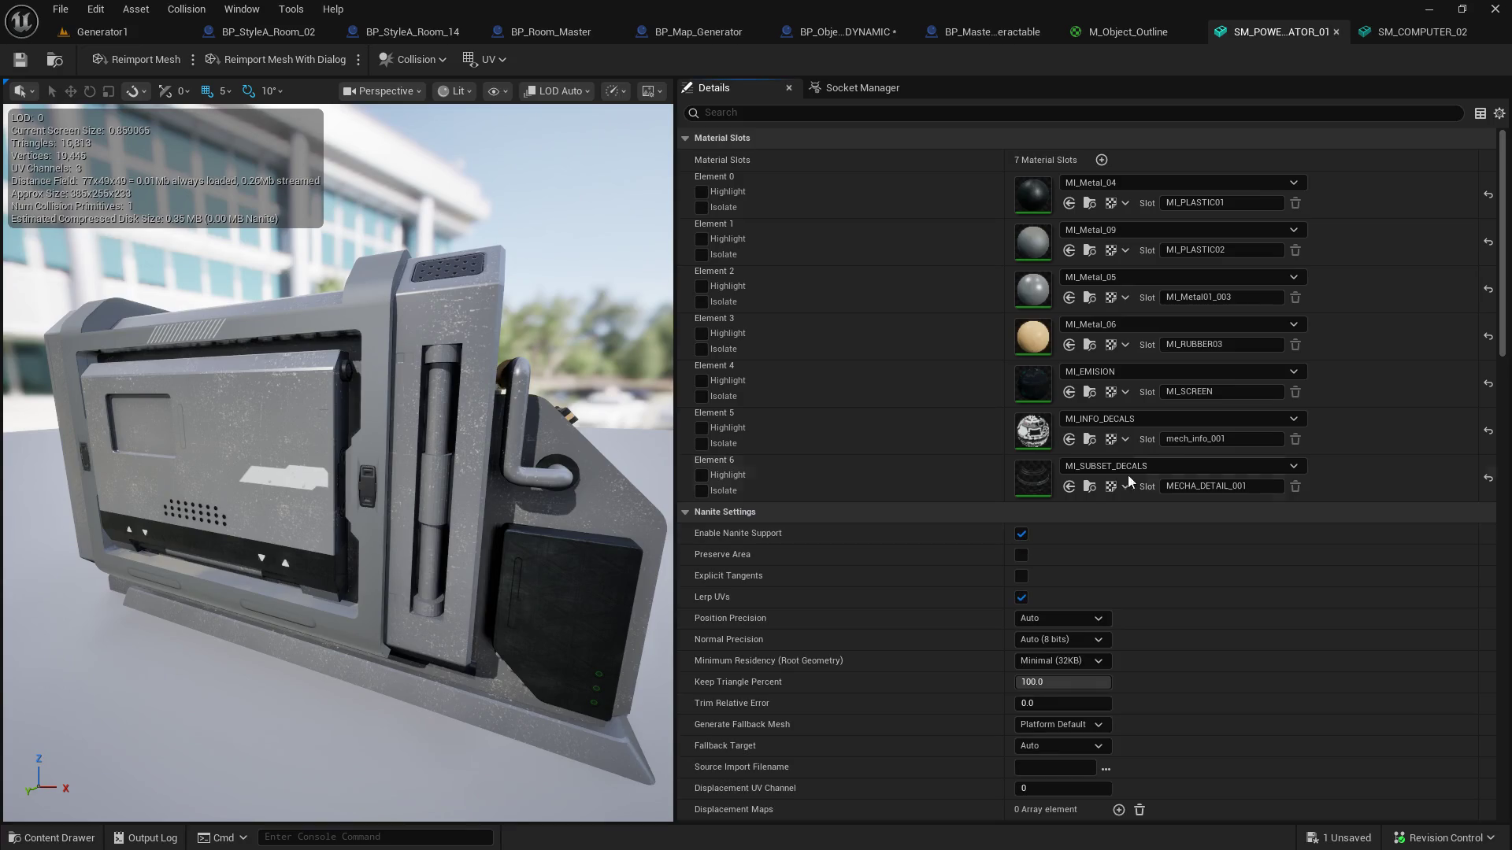
left_click(1382, 34)
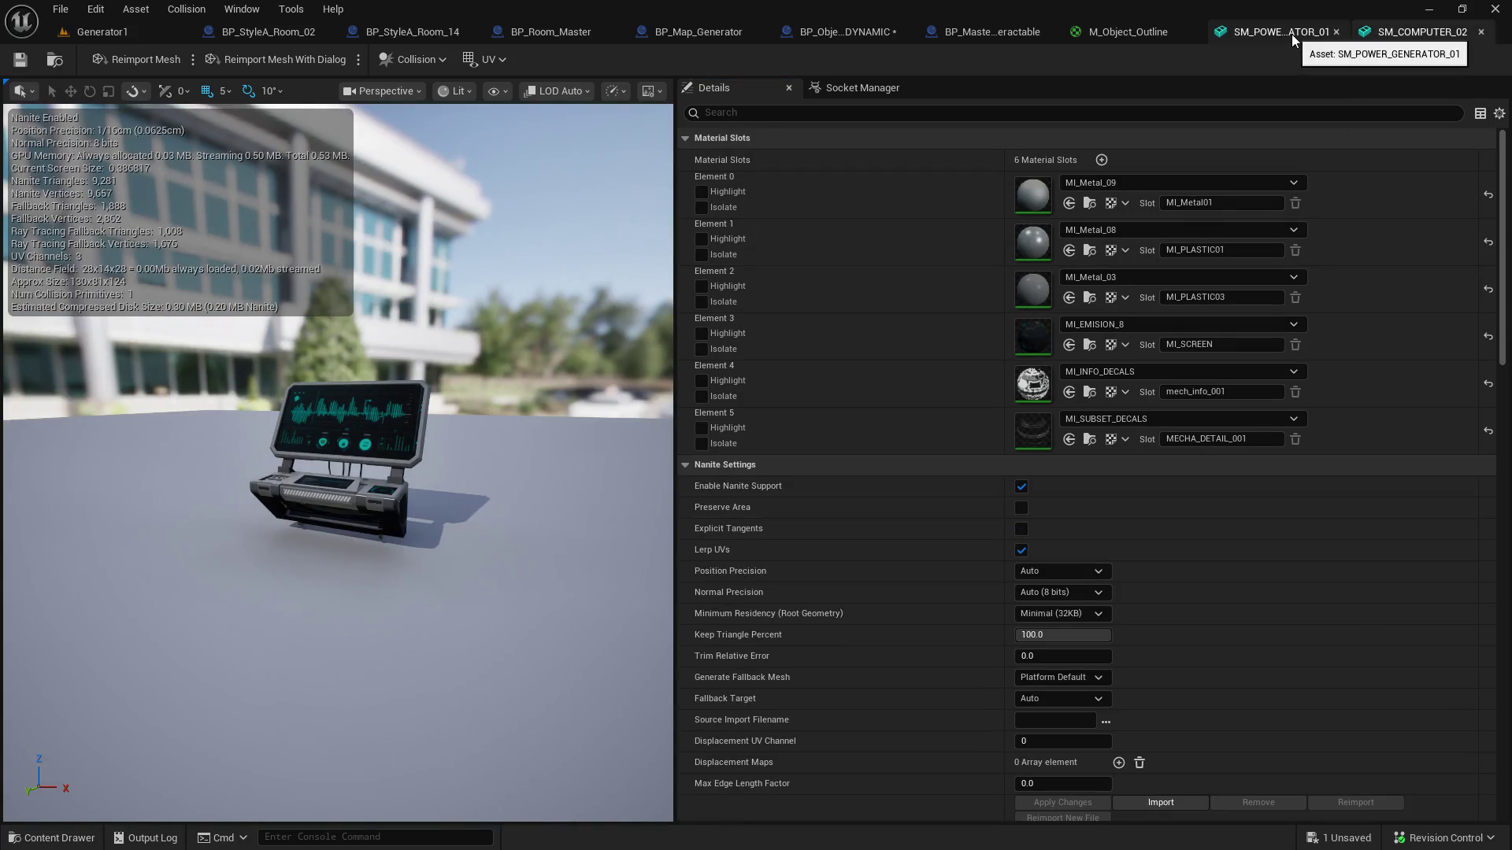
left_click(1291, 34)
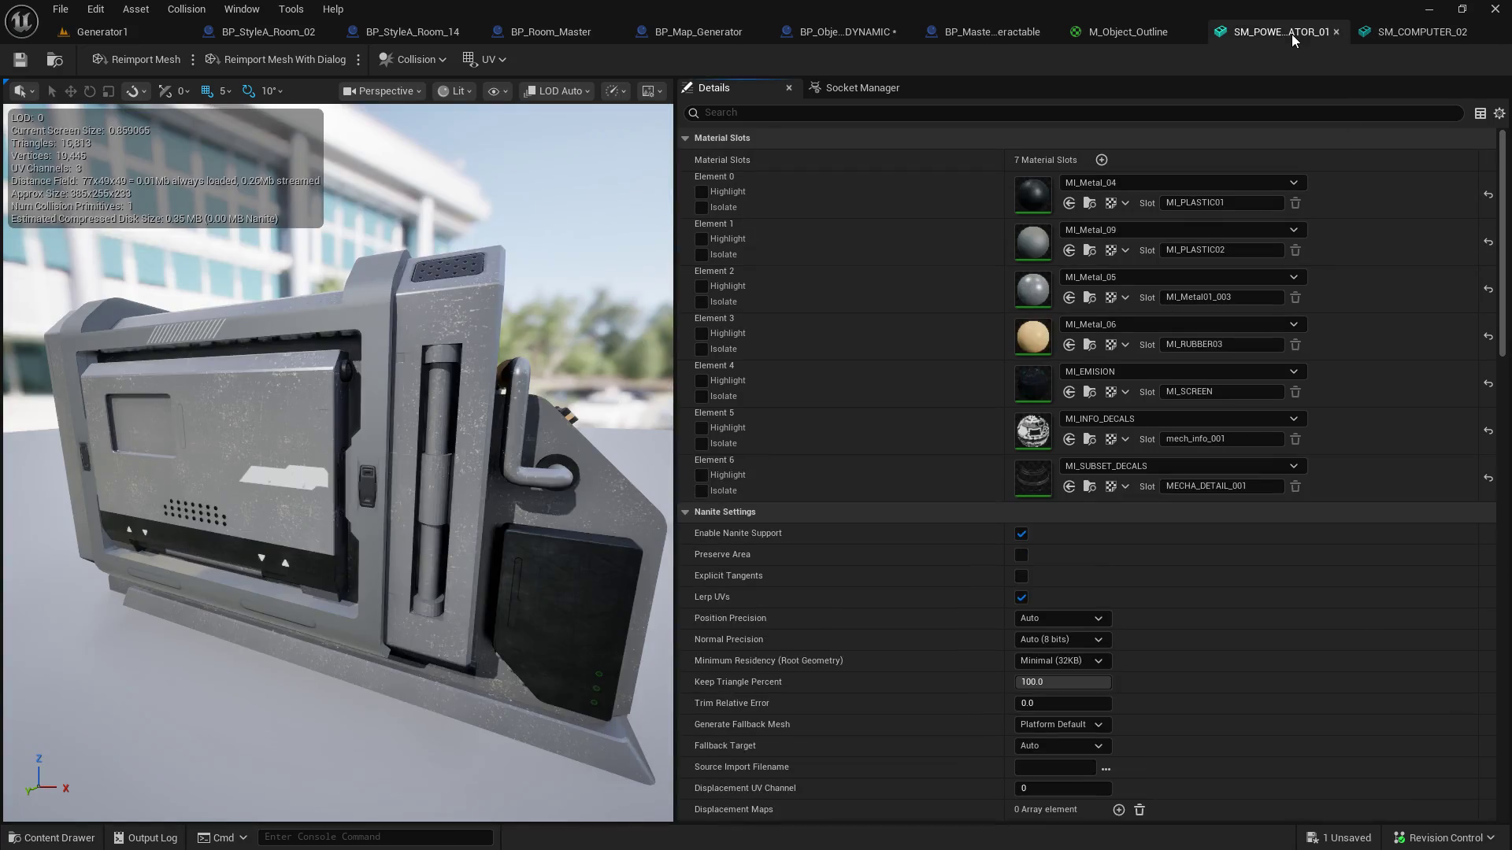
left_click(1372, 34)
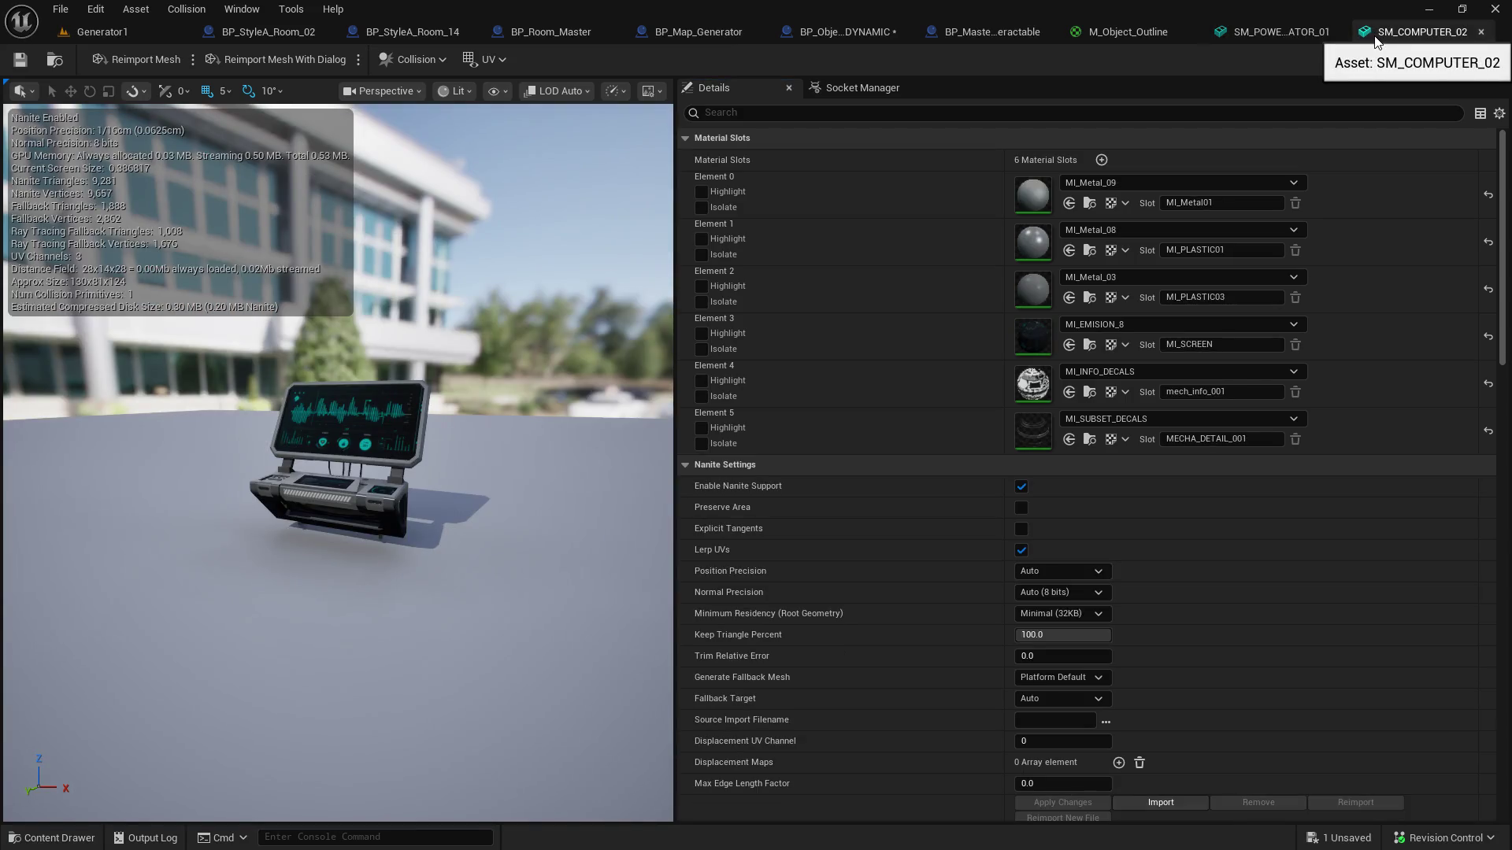
left_click(1283, 38)
Step: Save SM_POWER_GENERATOR_01, checking out the mesh file when prompted
scroll(1269, 173, "down", 2)
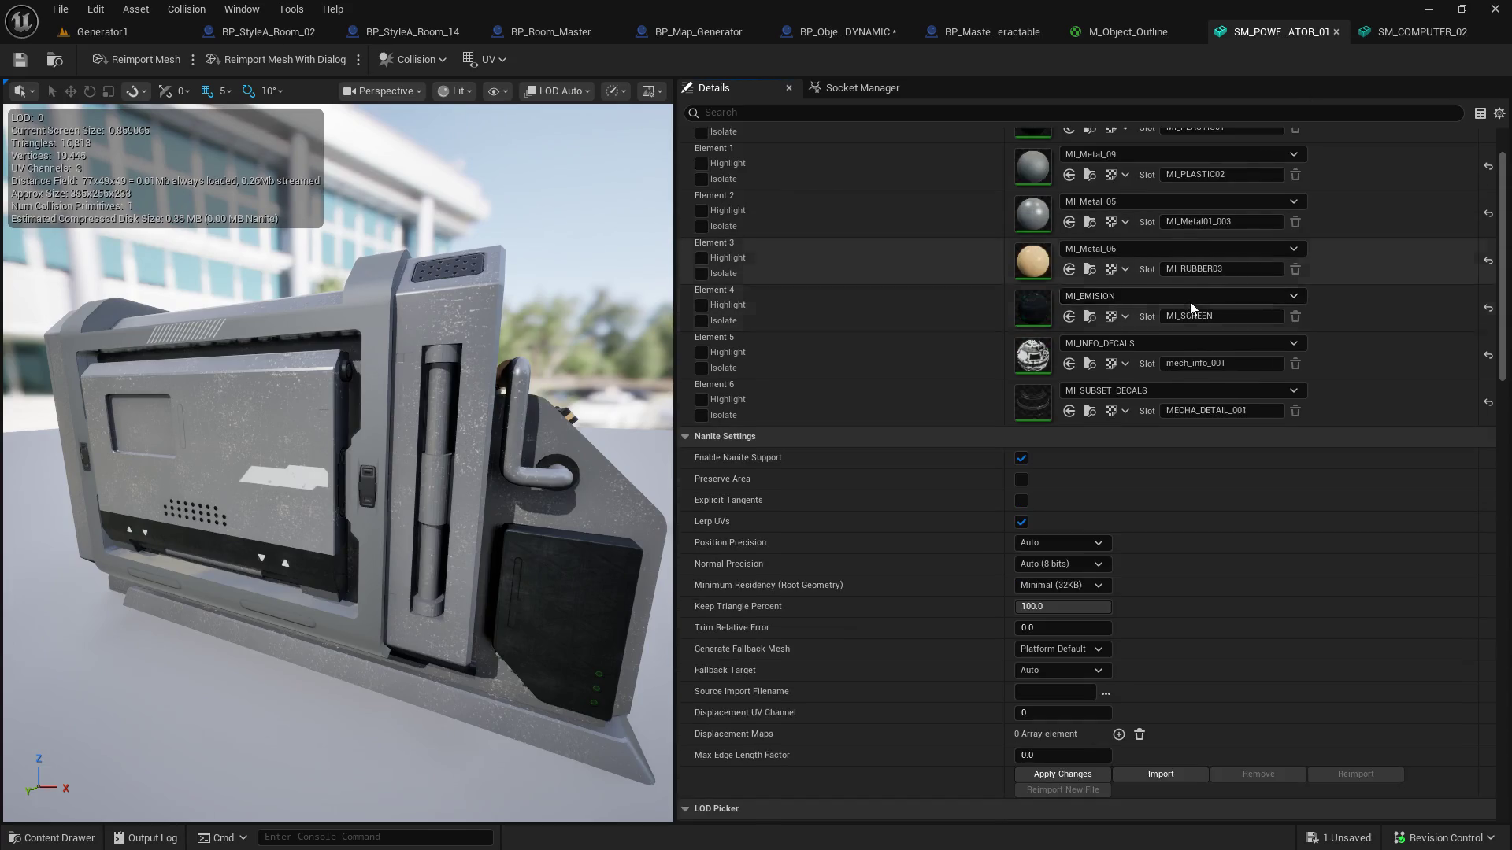
left_click(1383, 34)
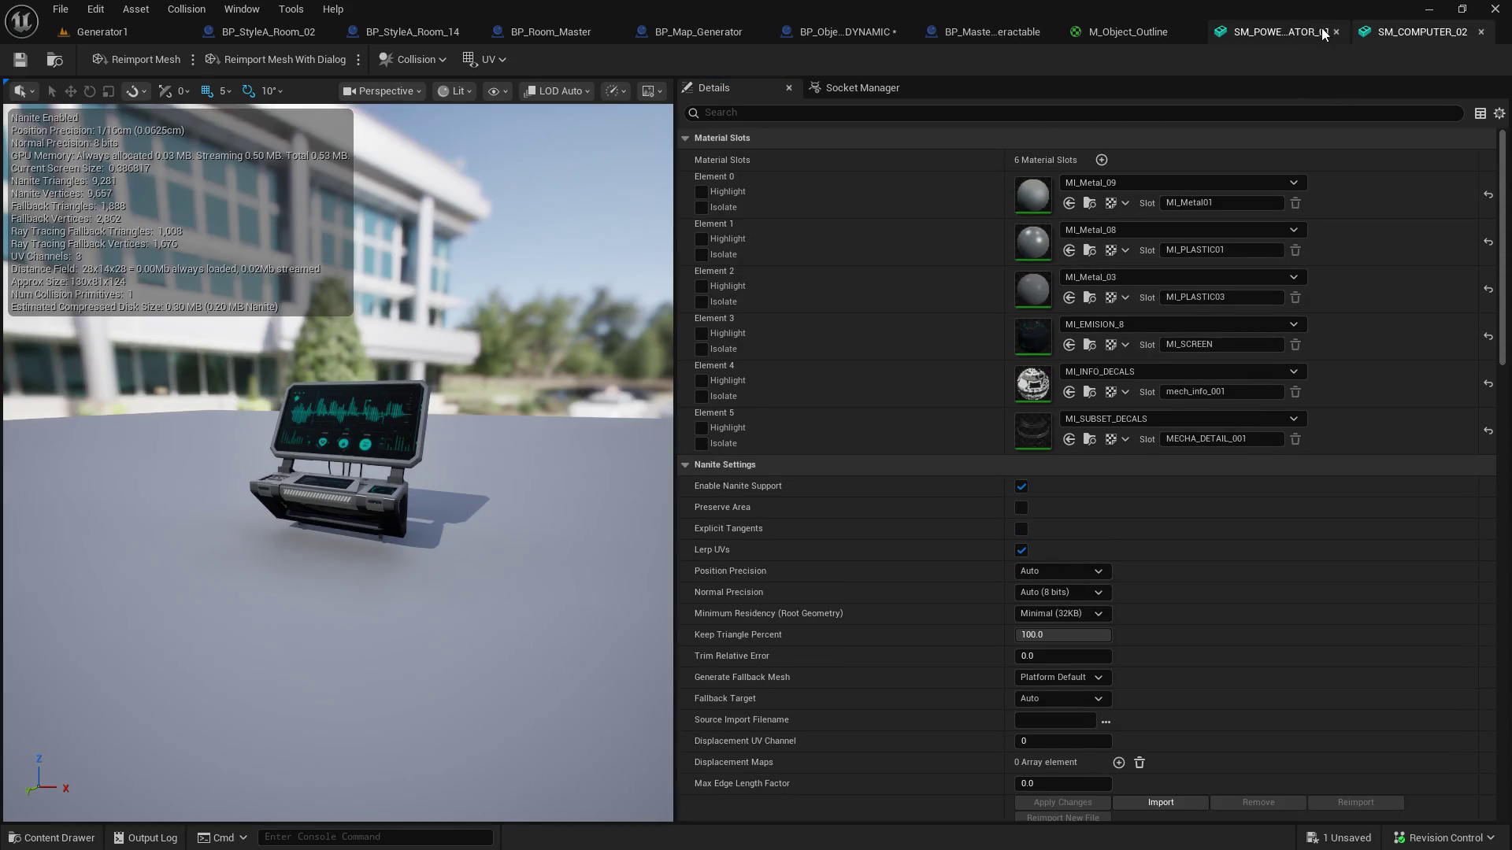
left_click(1303, 35)
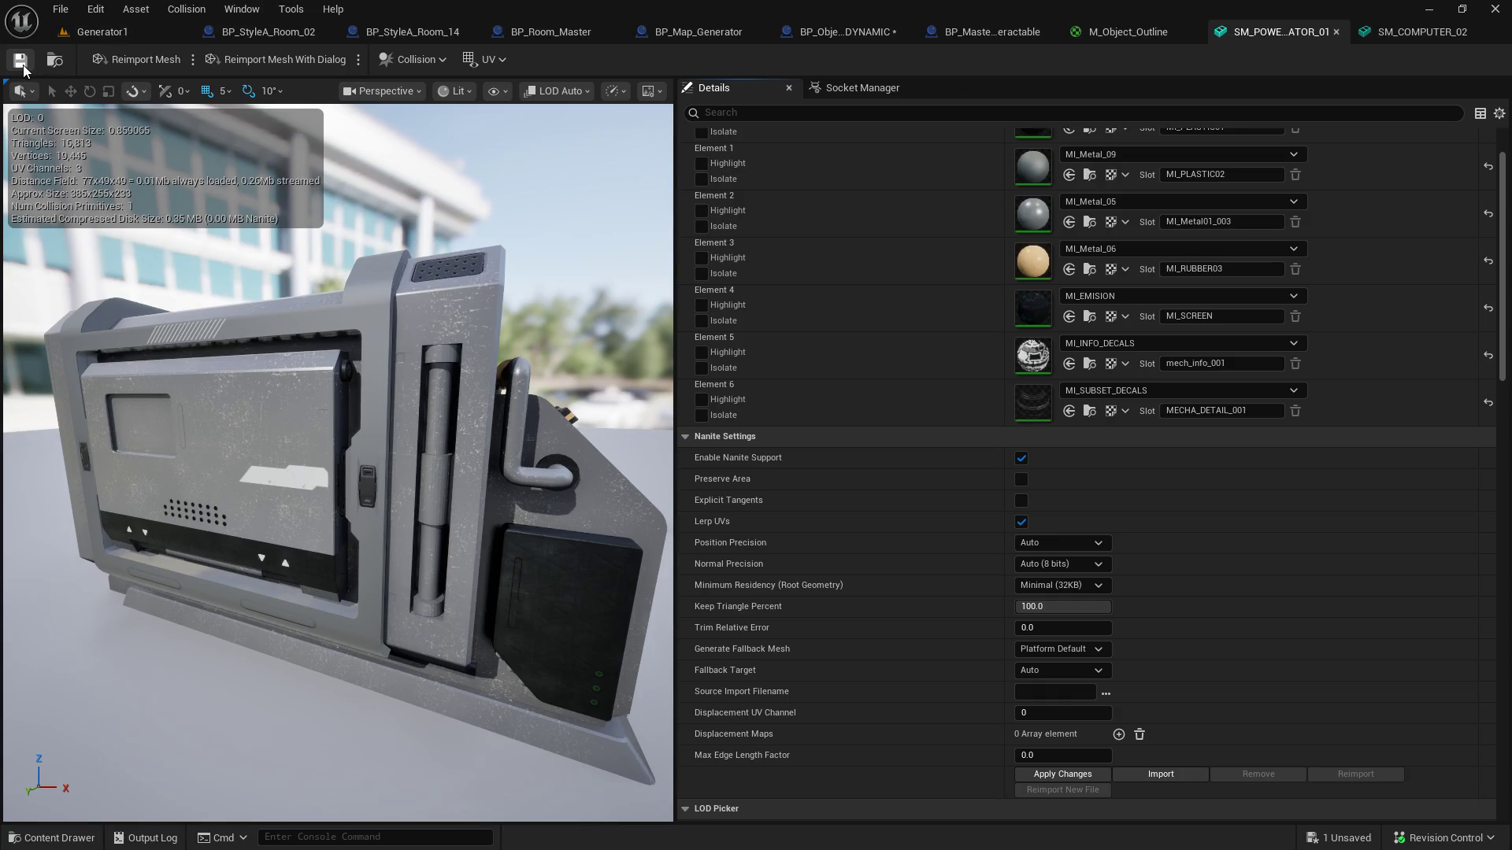
left_click(22, 63)
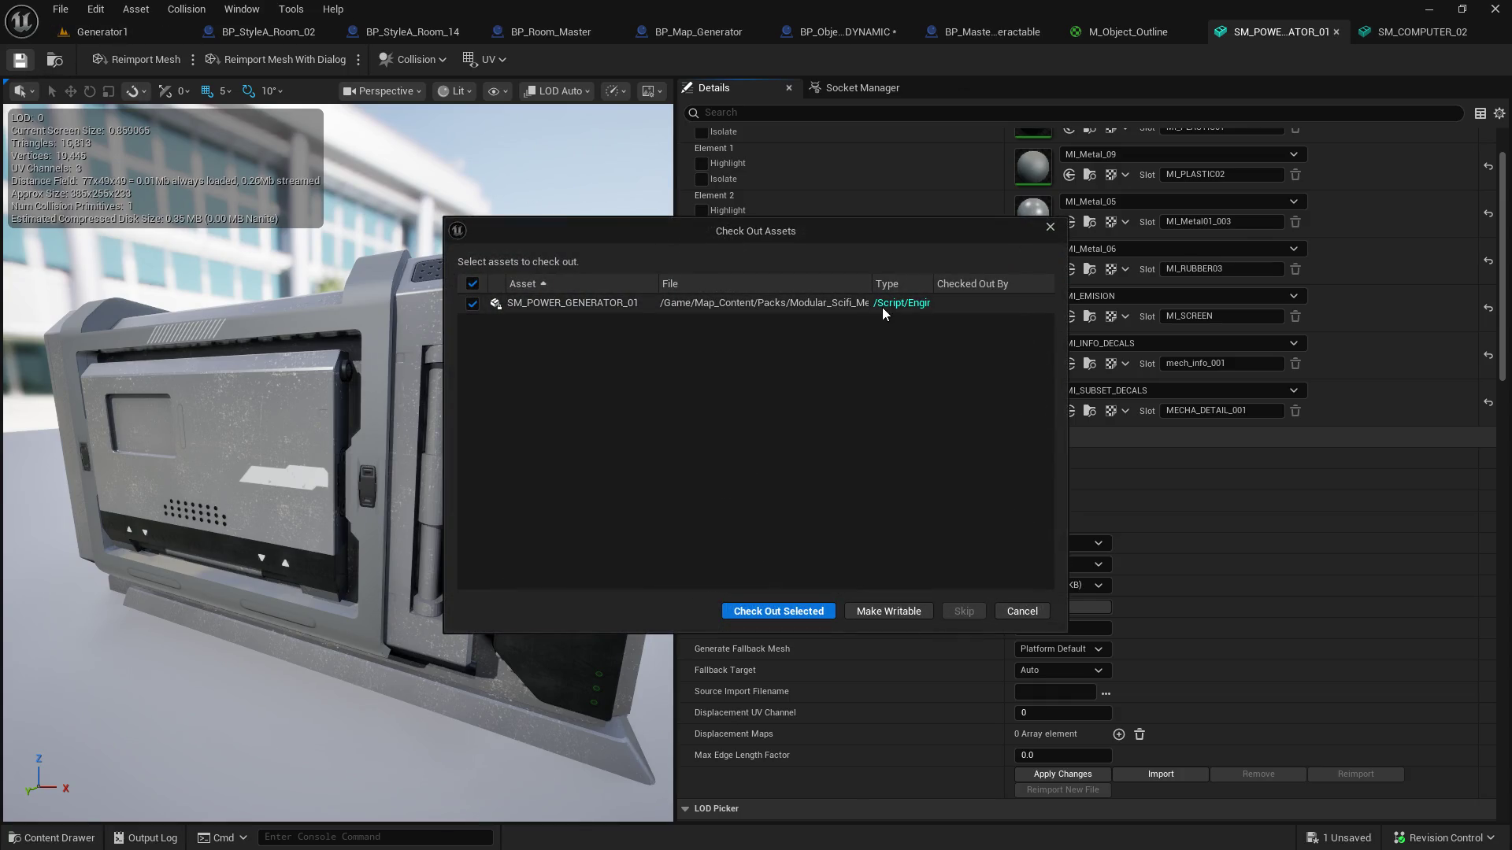
left_click(780, 612)
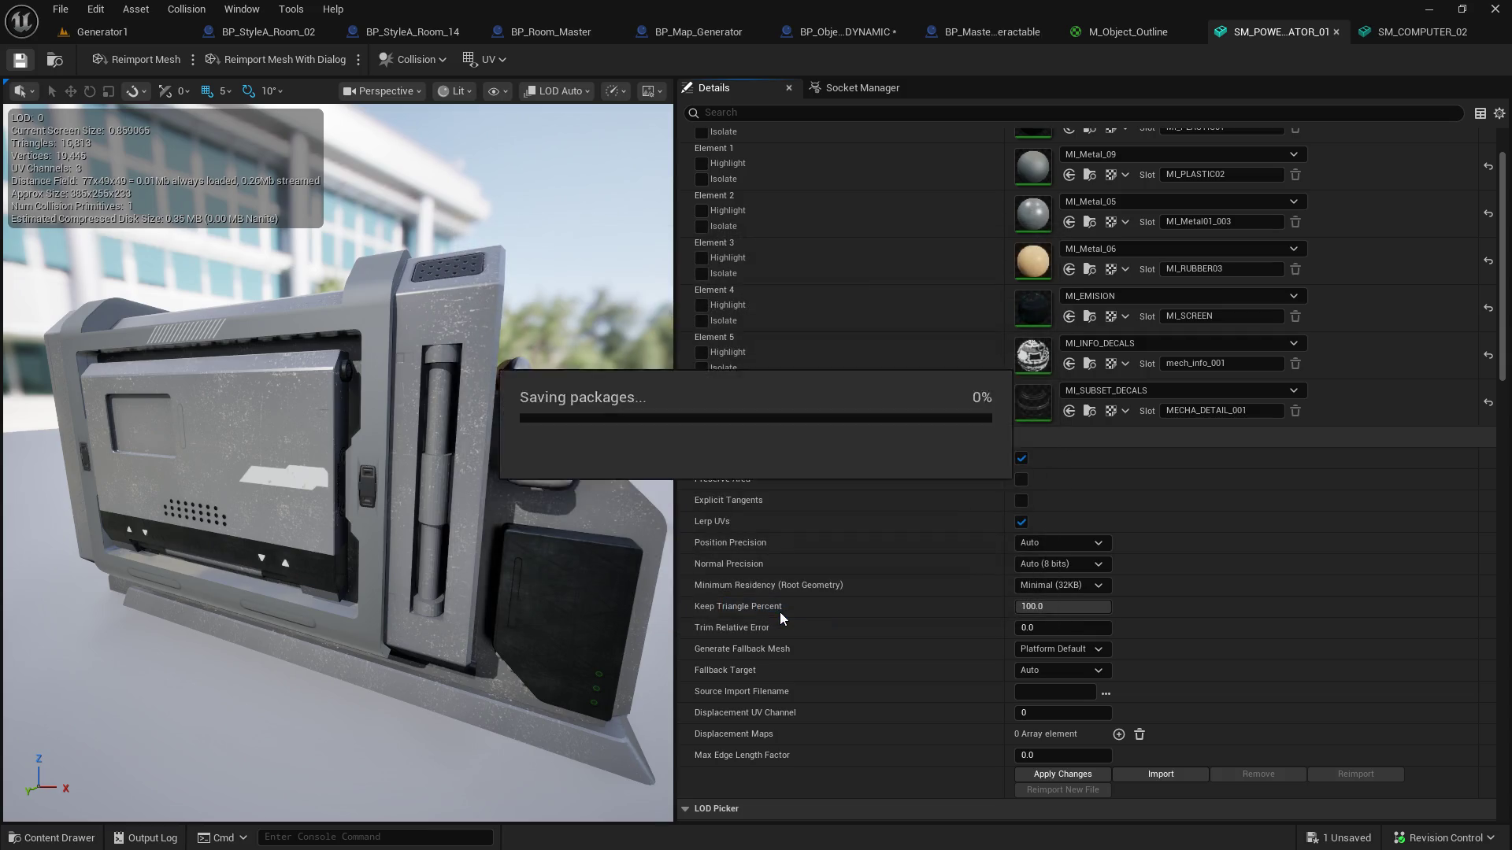
Step: Confirm the checkout so the mesh saves, and return to the Generator1 level
left_click(111, 33)
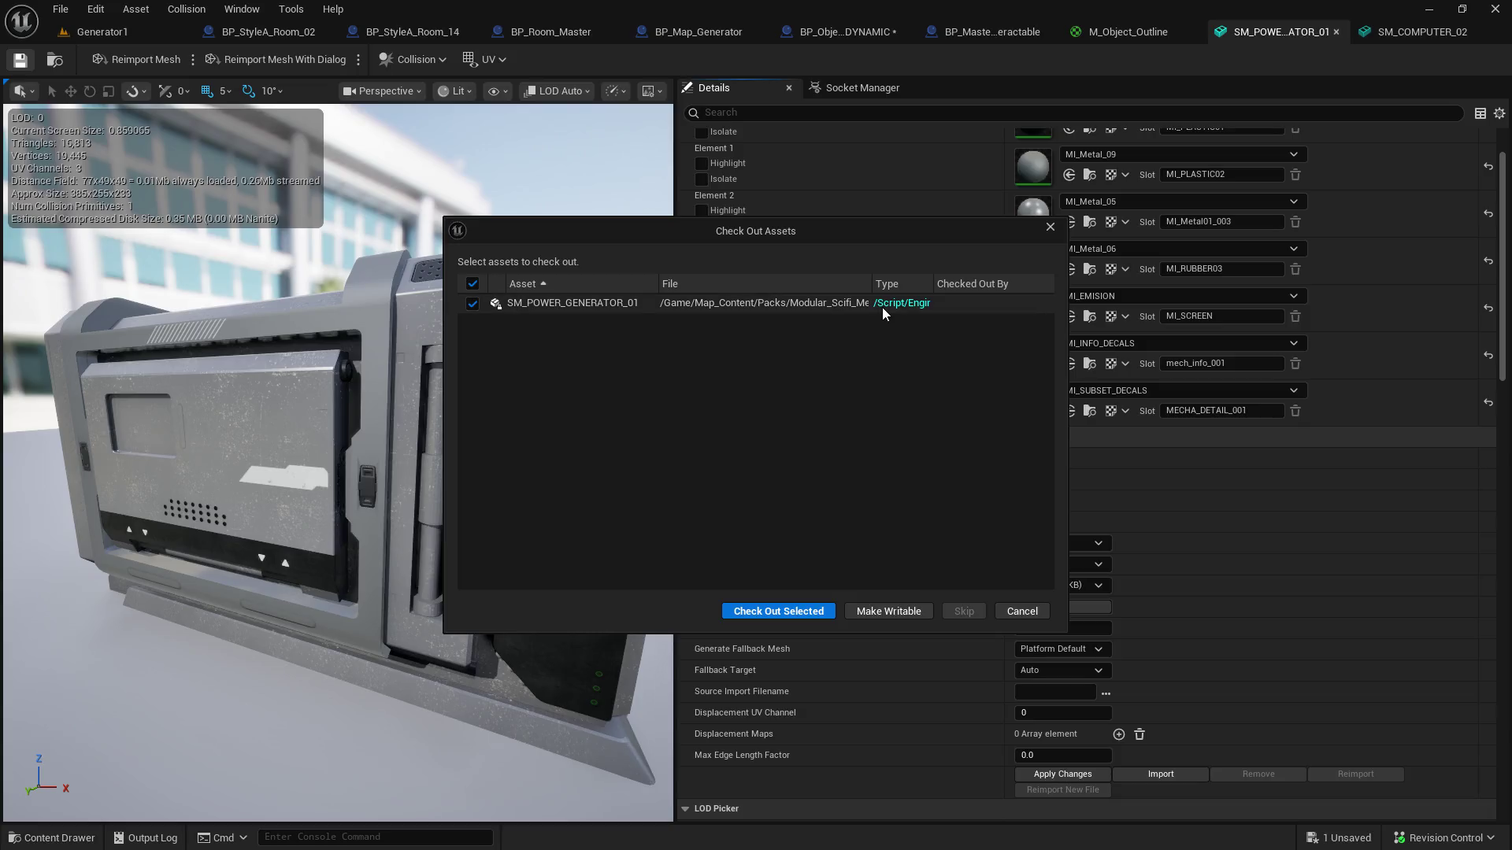
left_click(780, 612)
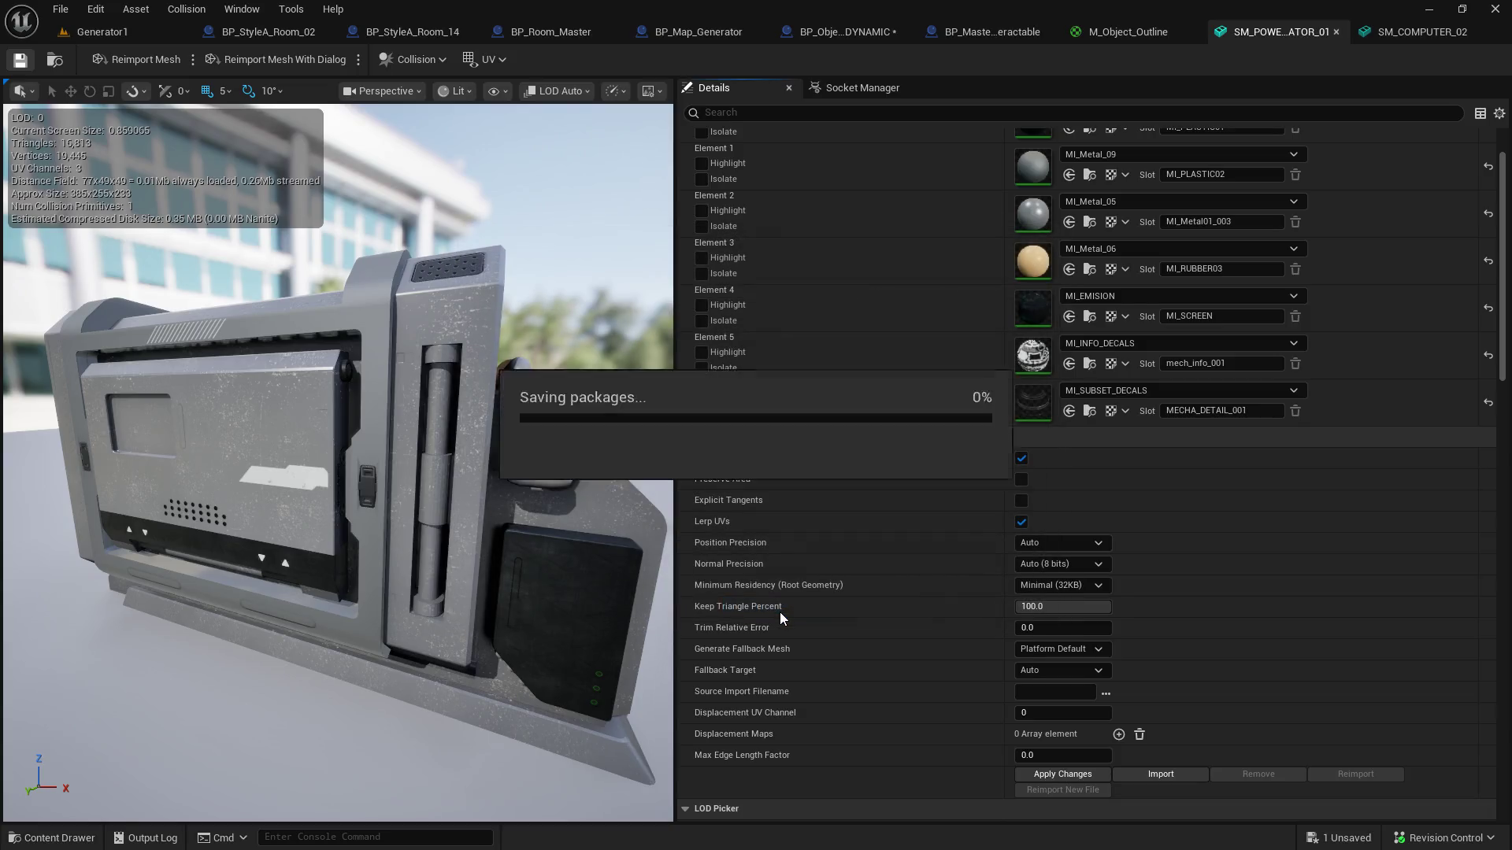
left_click(107, 34)
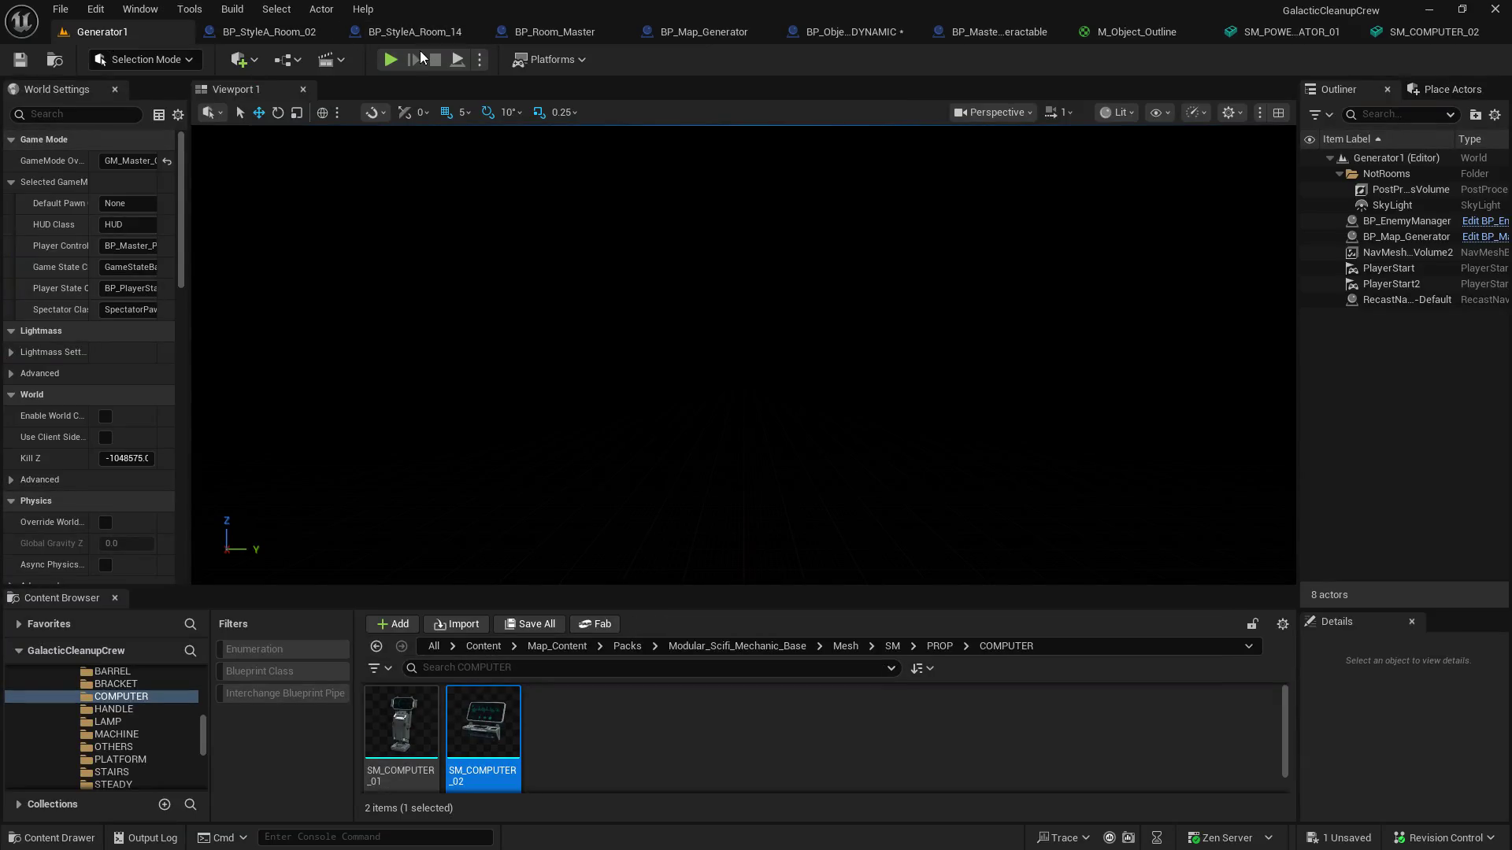